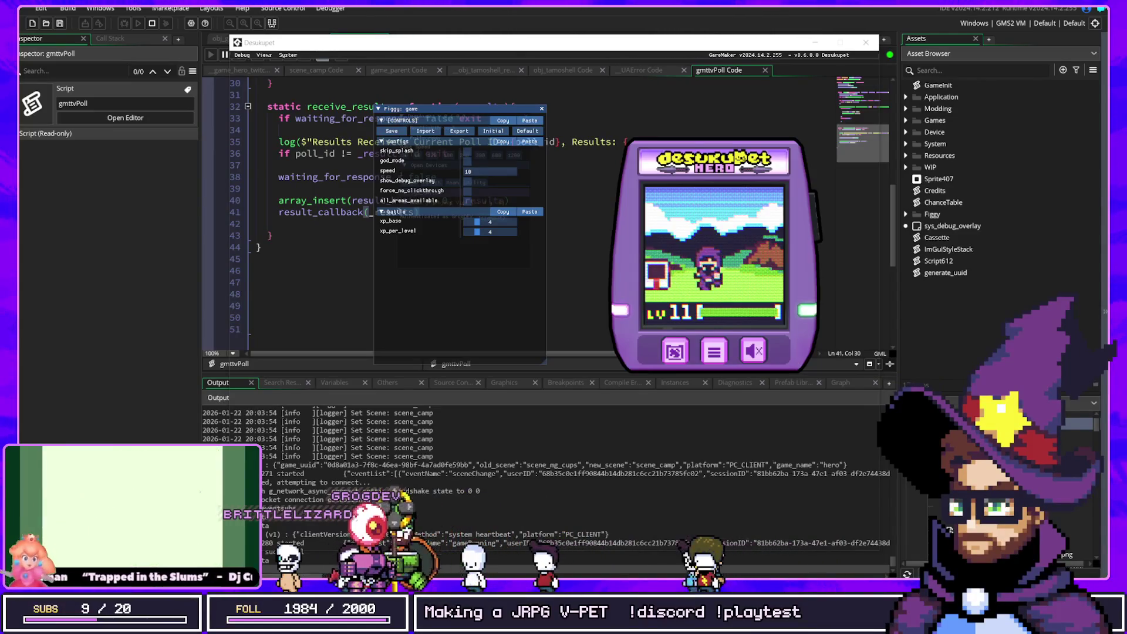
Exit the Hero pet game through its menu and return to the launcher's Games list
{"action": "left_click", "coordinate": [757, 208]}
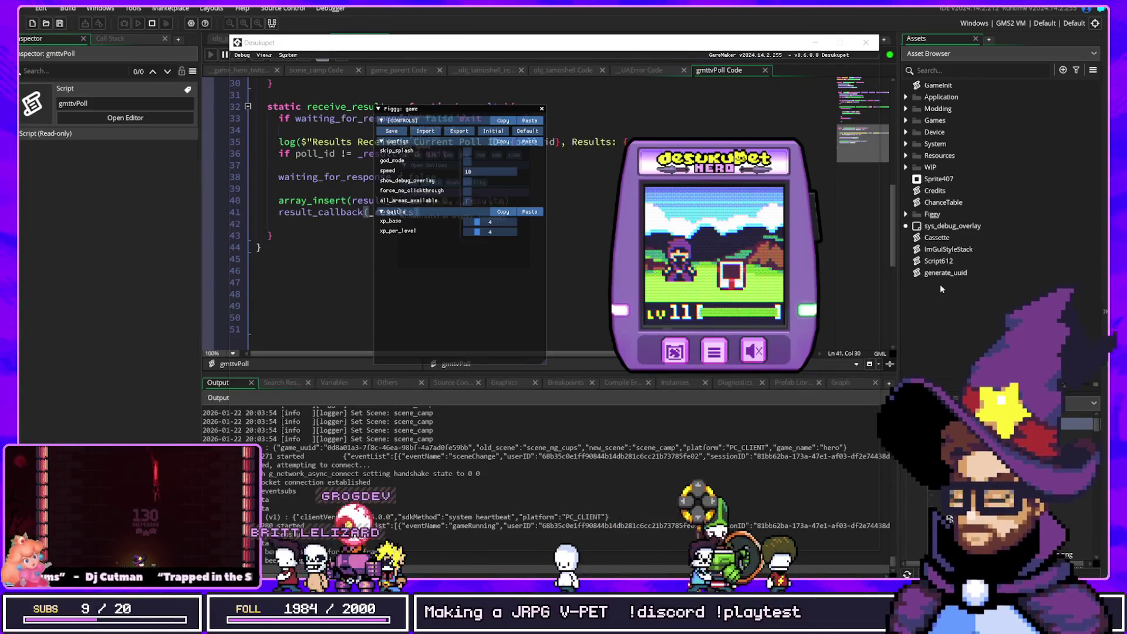
{"action": "left_click", "coordinate": [815, 237]}
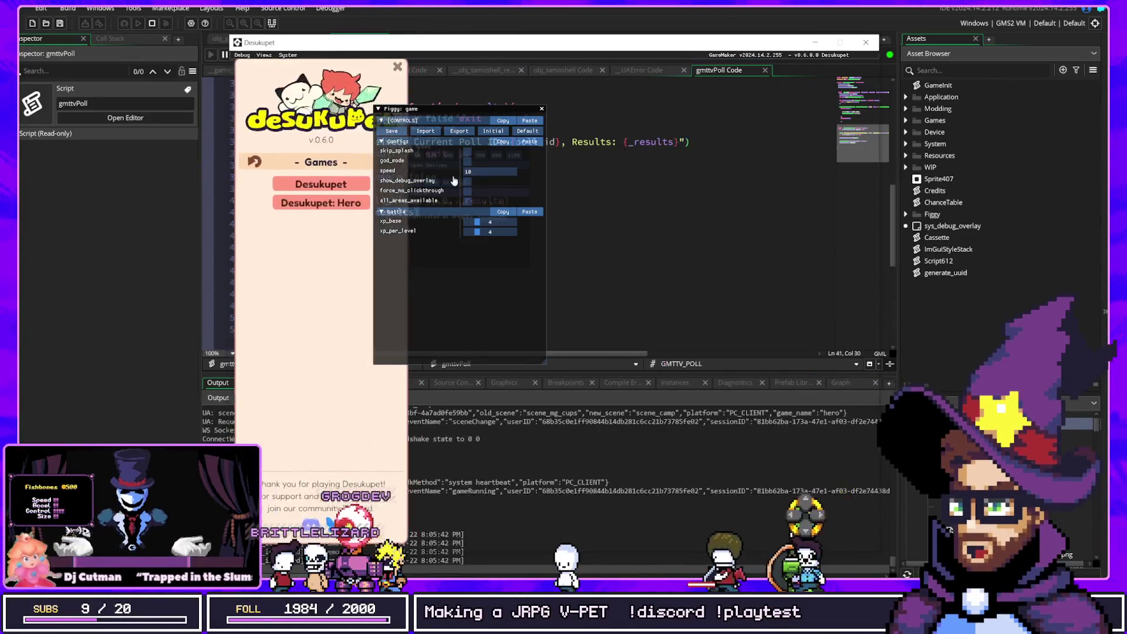
Start a new Desukupet: Hero save, move the pet window up-right, and mute its sound
{"action": "left_click", "coordinate": [302, 202]}
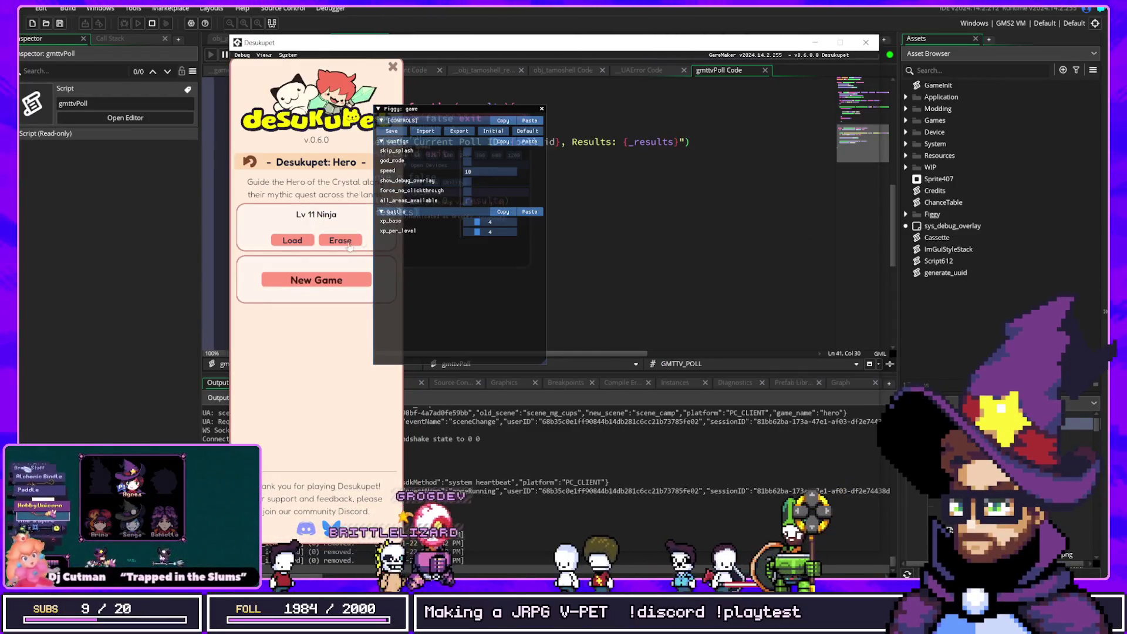
{"action": "left_click", "coordinate": [300, 281]}
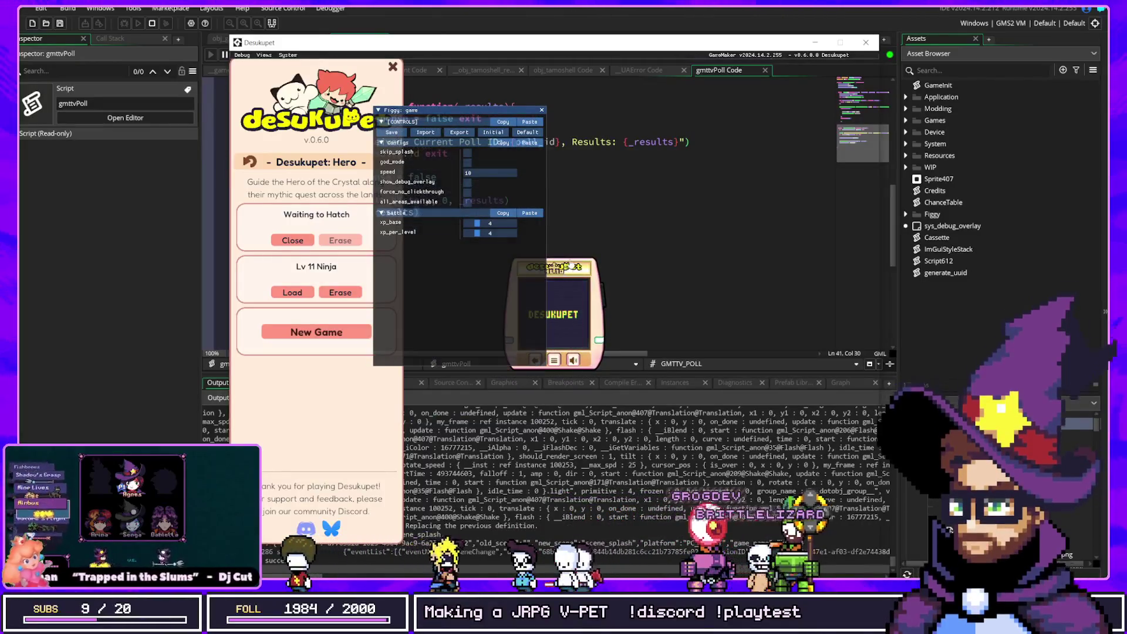
{"action": "left_click_drag", "start_coordinate": [553, 271], "coordinate": [730, 232]}
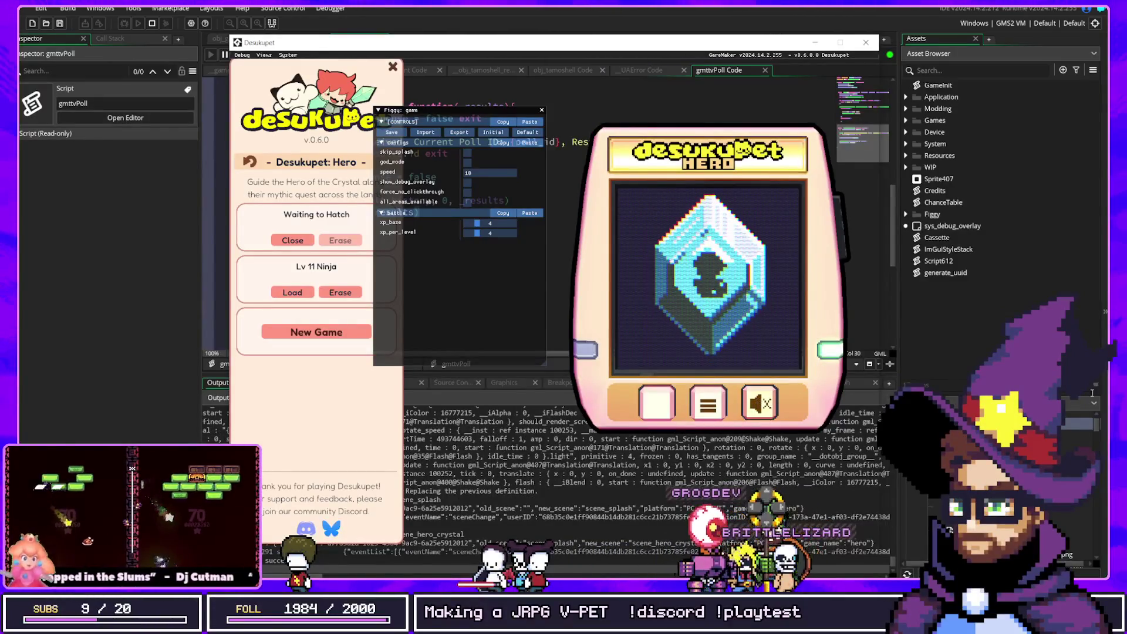
{"action": "left_click", "coordinate": [760, 404]}
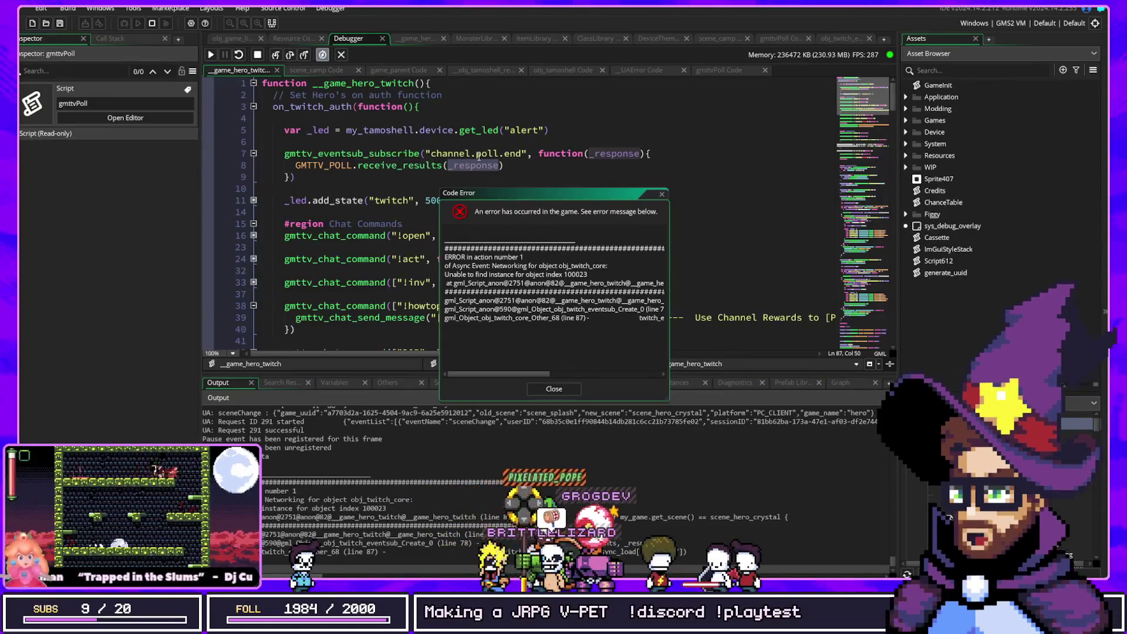
Show the call stack and jump to the obj_twitch_eventsub frame at line 78
{"action": "left_click", "coordinate": [591, 157]}
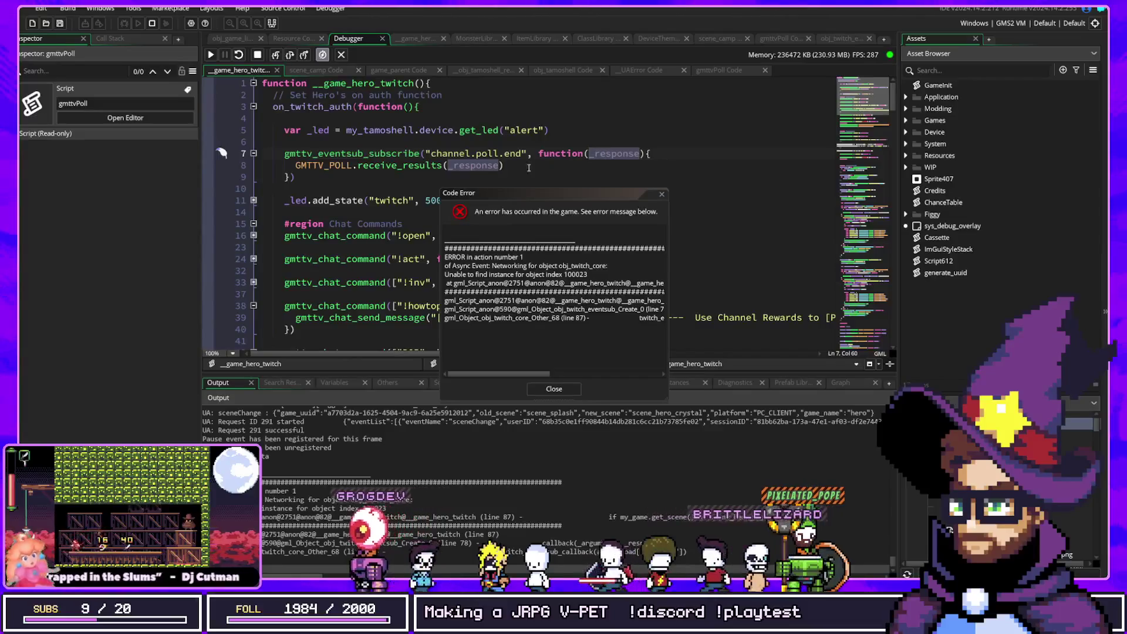
{"action": "left_click", "coordinate": [110, 38]}
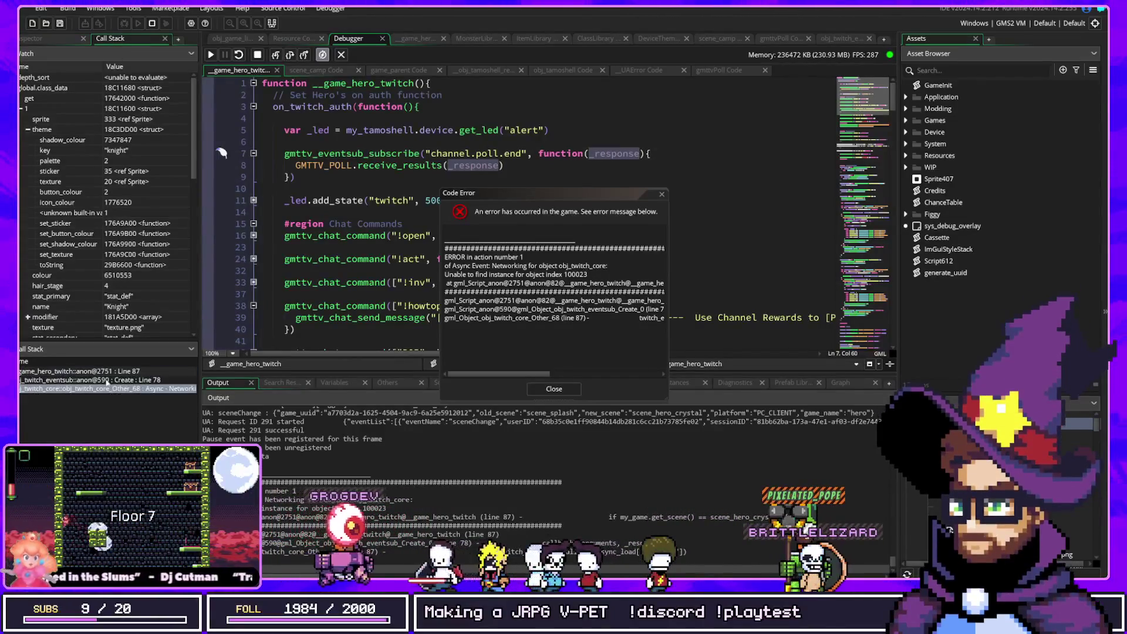
{"action": "double_click", "coordinate": [108, 380]}
{"action": "left_click_drag", "start_coordinate": [464, 194], "coordinate": [692, 214]}
{"action": "scroll", "coordinate": [516, 234], "scroll_direction": "up", "scroll_amount": 4}
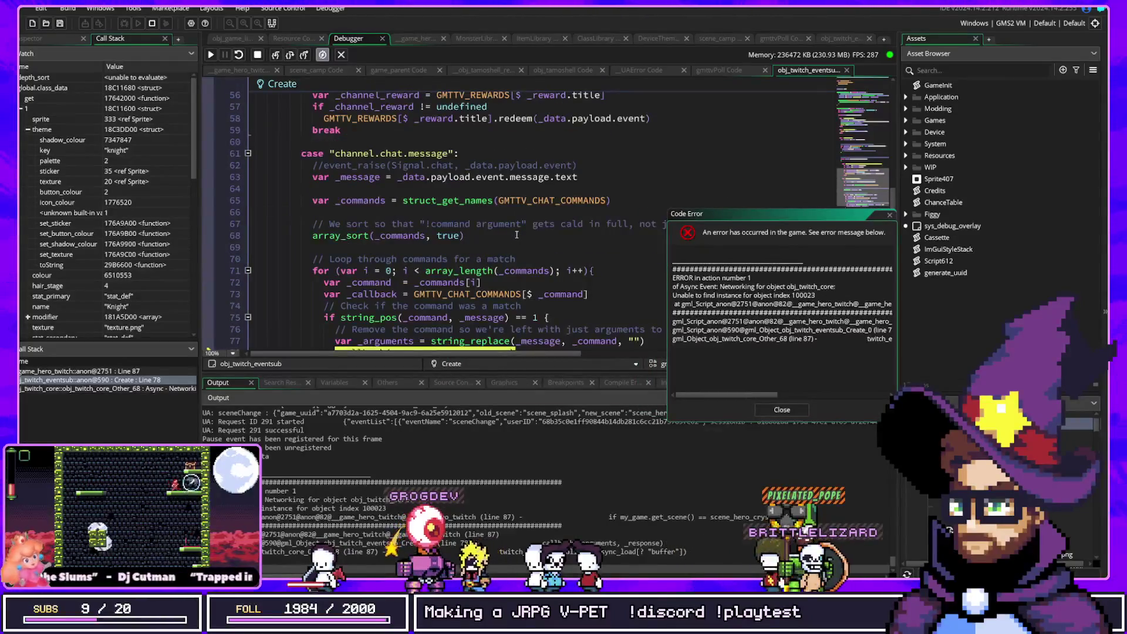
{"action": "scroll", "coordinate": [517, 234], "scroll_direction": "down", "scroll_amount": 2}
{"action": "scroll", "coordinate": [516, 235], "scroll_direction": "up", "scroll_amount": 2}
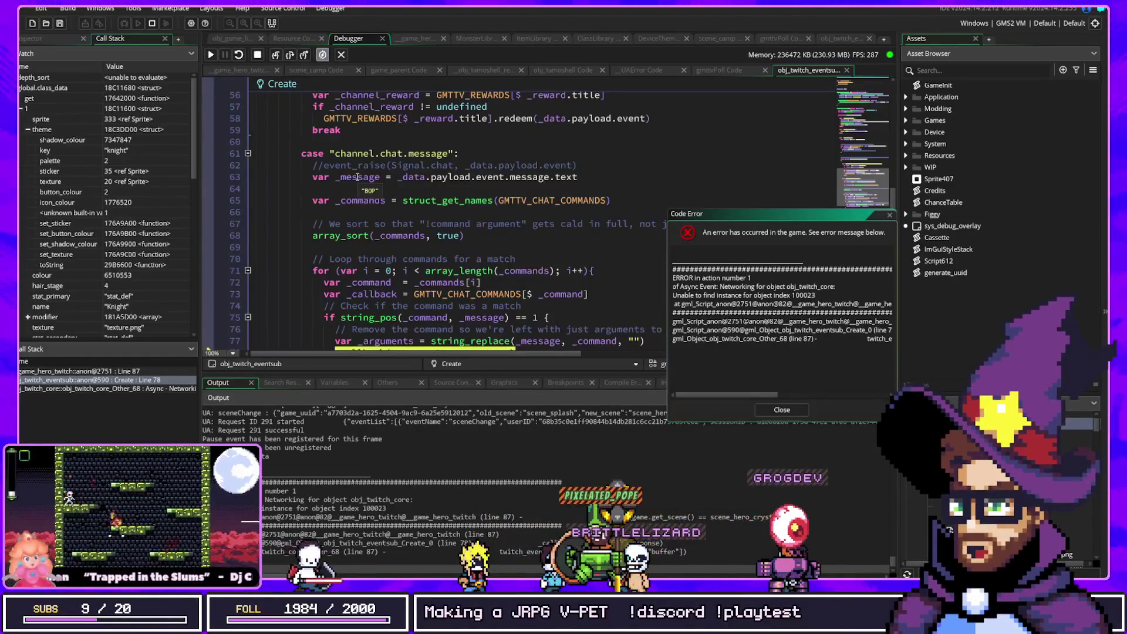
Highlight every GMTTV_CHAT_COMMANDS use and remove the global.class_data watch
{"action": "mouse_move", "coordinate": [376, 201]}
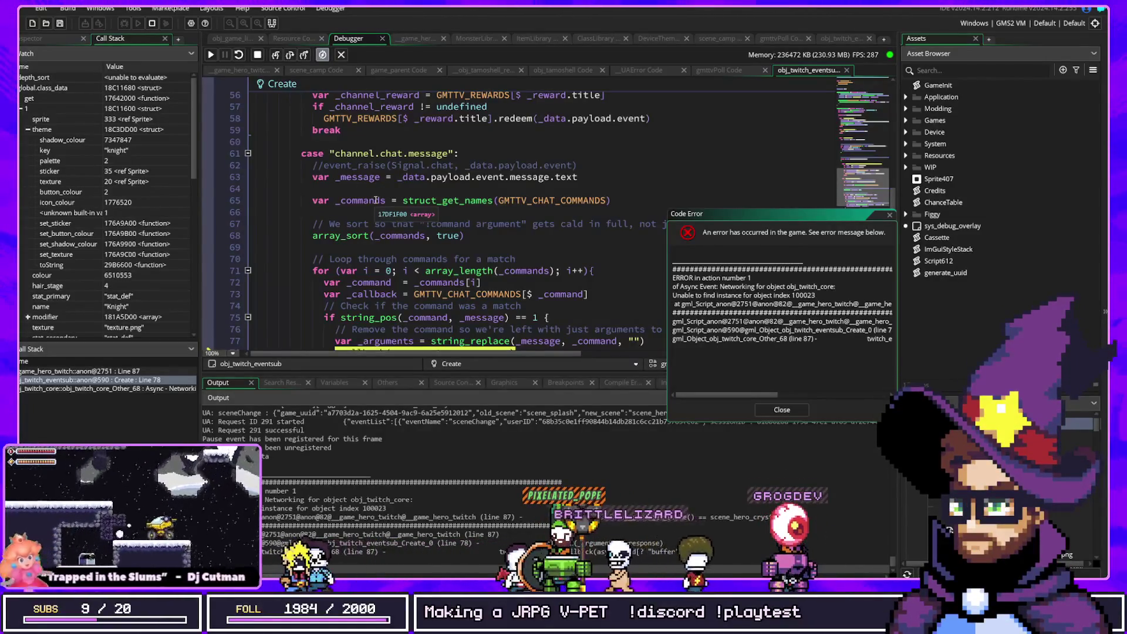
{"action": "mouse_move", "coordinate": [519, 200]}
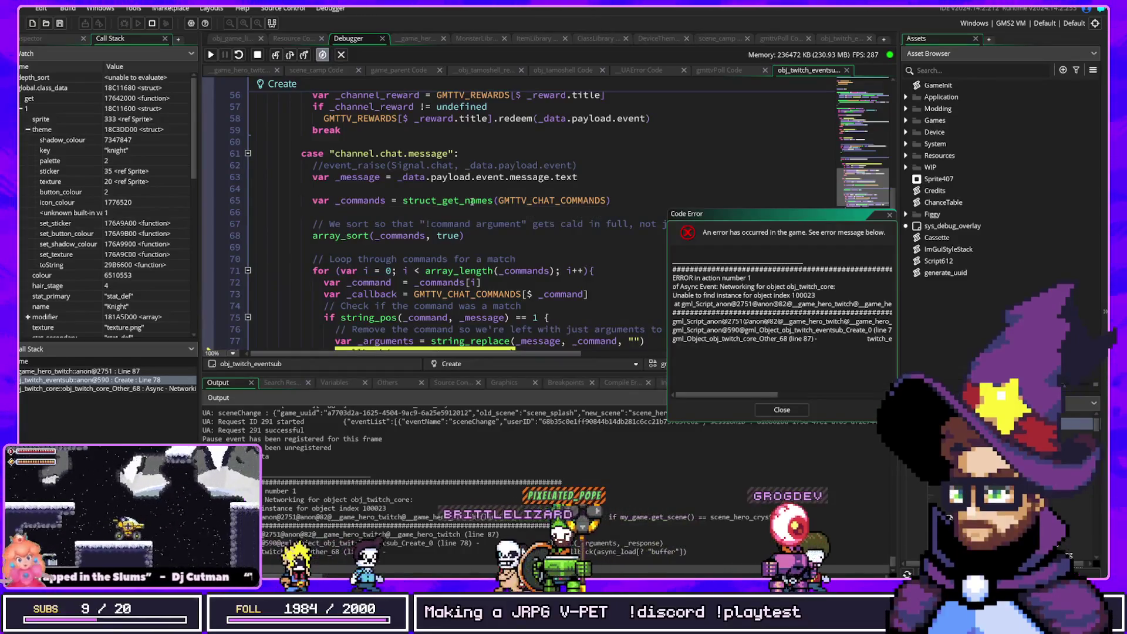
{"action": "left_click", "coordinate": [519, 201]}
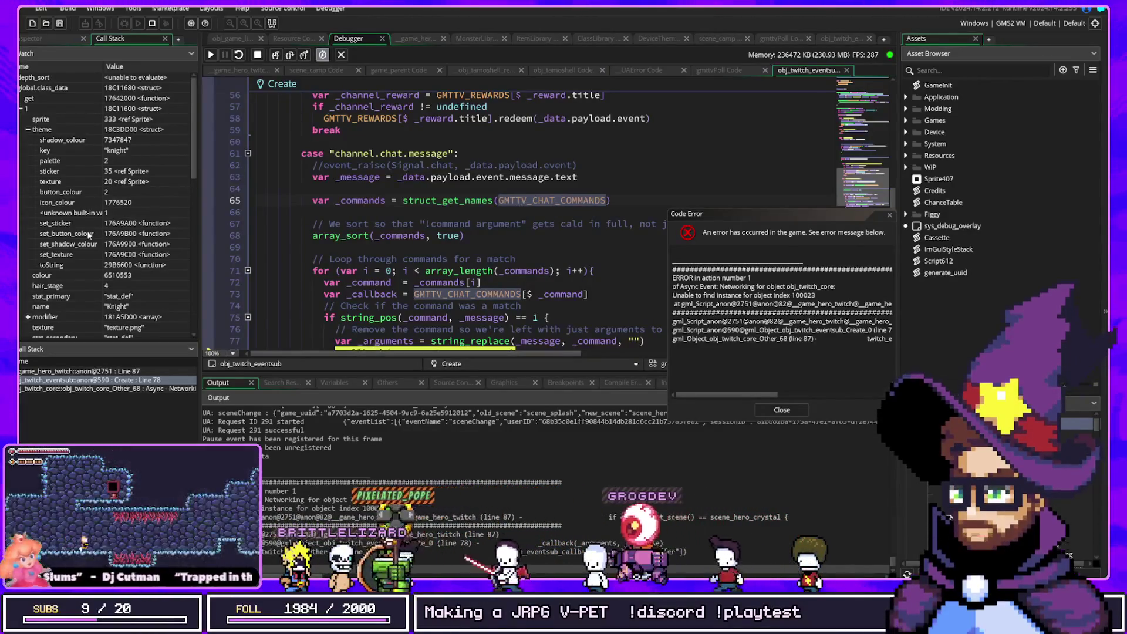
{"action": "right_click", "coordinate": [87, 105]}
{"action": "left_click", "coordinate": [108, 100]}
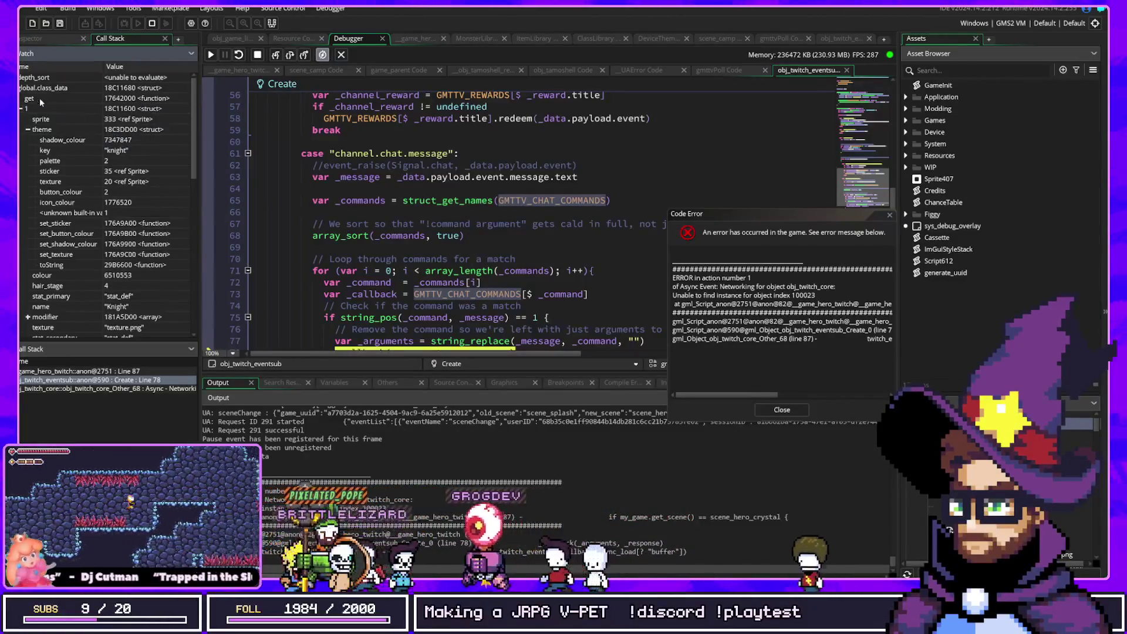
{"action": "left_click", "coordinate": [127, 107]}
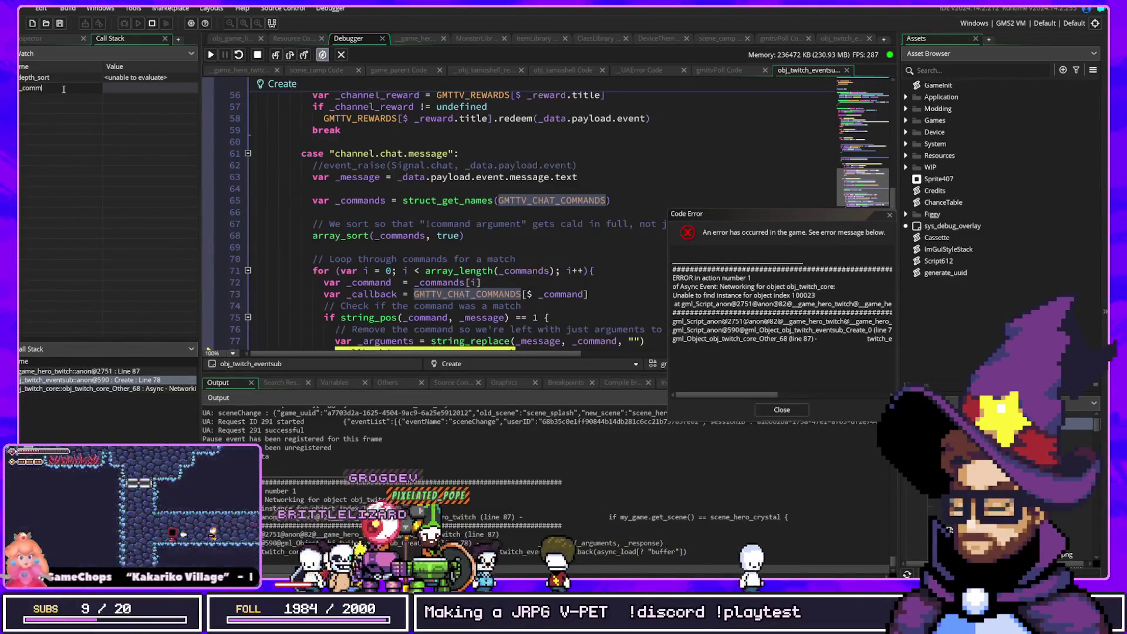
Add debugger watches for _commands and _command
{"action": "type", "text": "ands"}
{"action": "key", "text": "Return"}
{"action": "left_click", "coordinate": [47, 99]}
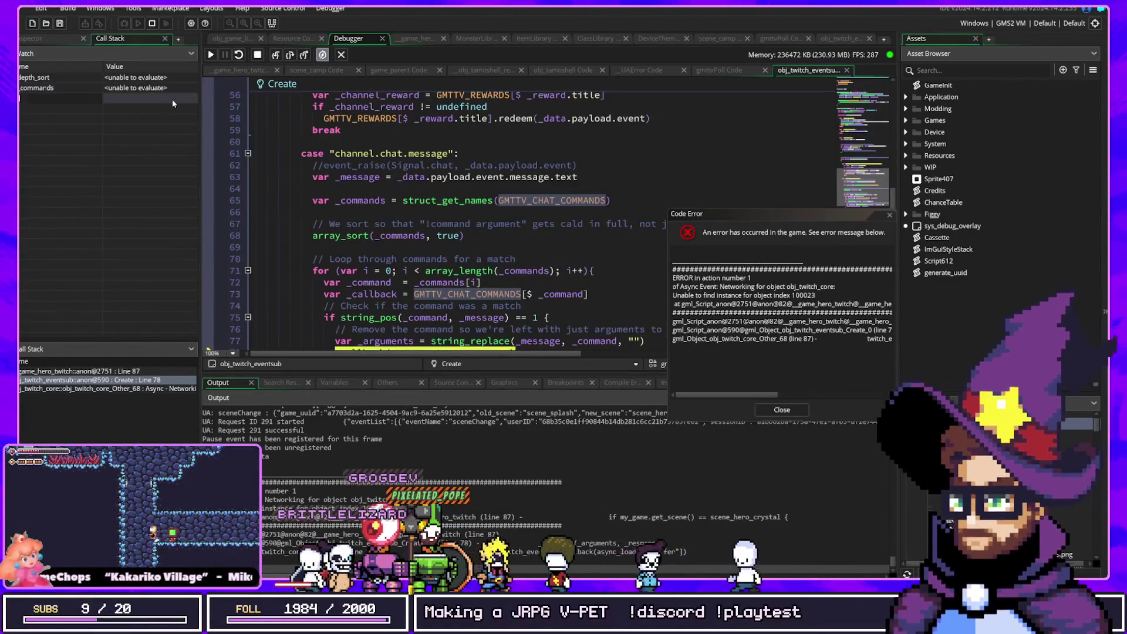
{"action": "mouse_move", "coordinate": [369, 203]}
{"action": "left_click", "coordinate": [72, 86]}
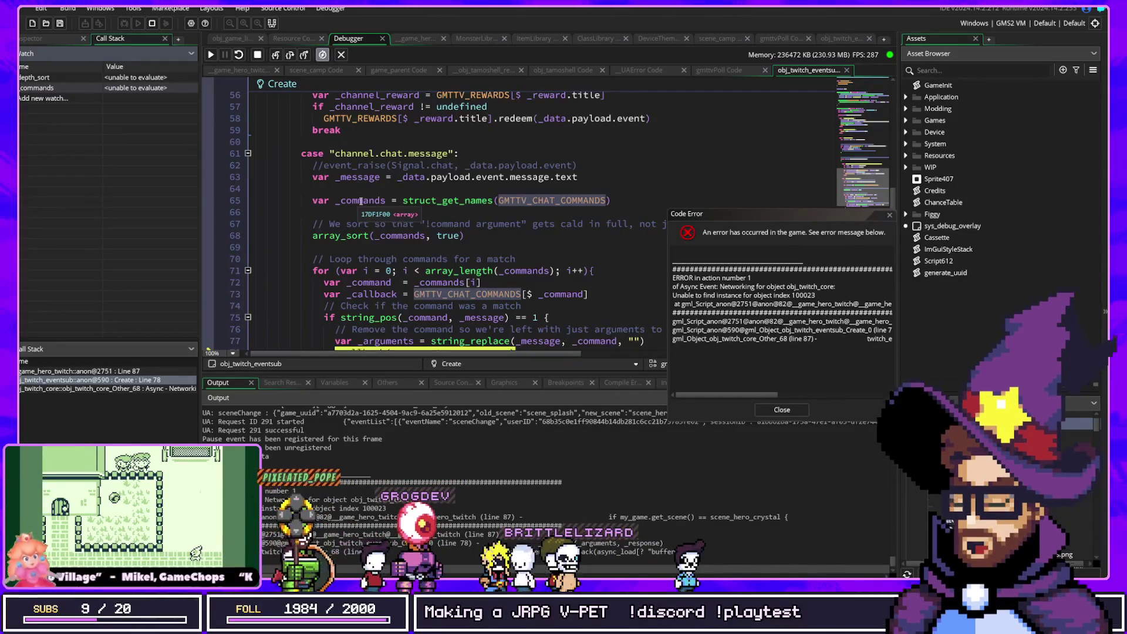
{"action": "scroll", "coordinate": [366, 220], "scroll_direction": "down", "scroll_amount": 2}
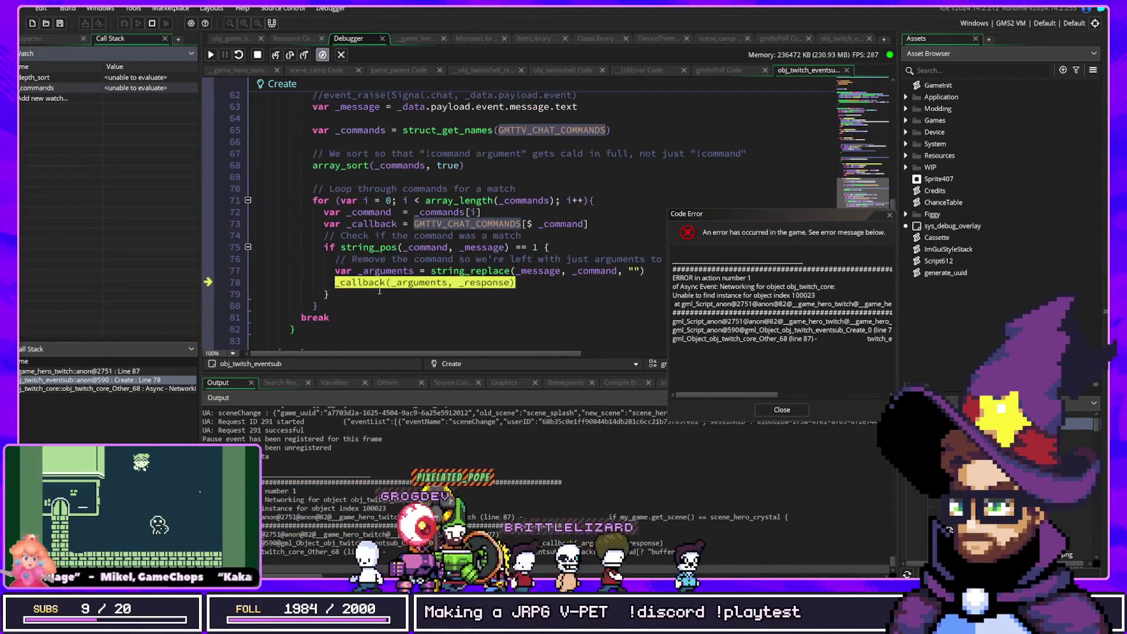
{"action": "left_click", "coordinate": [41, 98]}
{"action": "type", "text": "_command"}
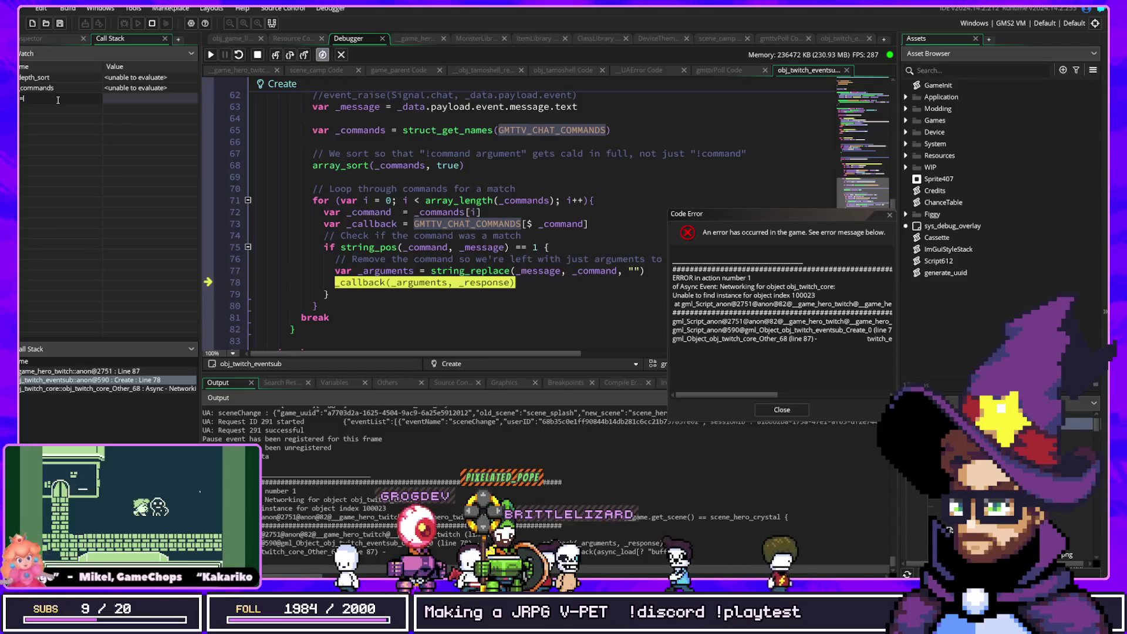
{"action": "key", "text": "Return"}
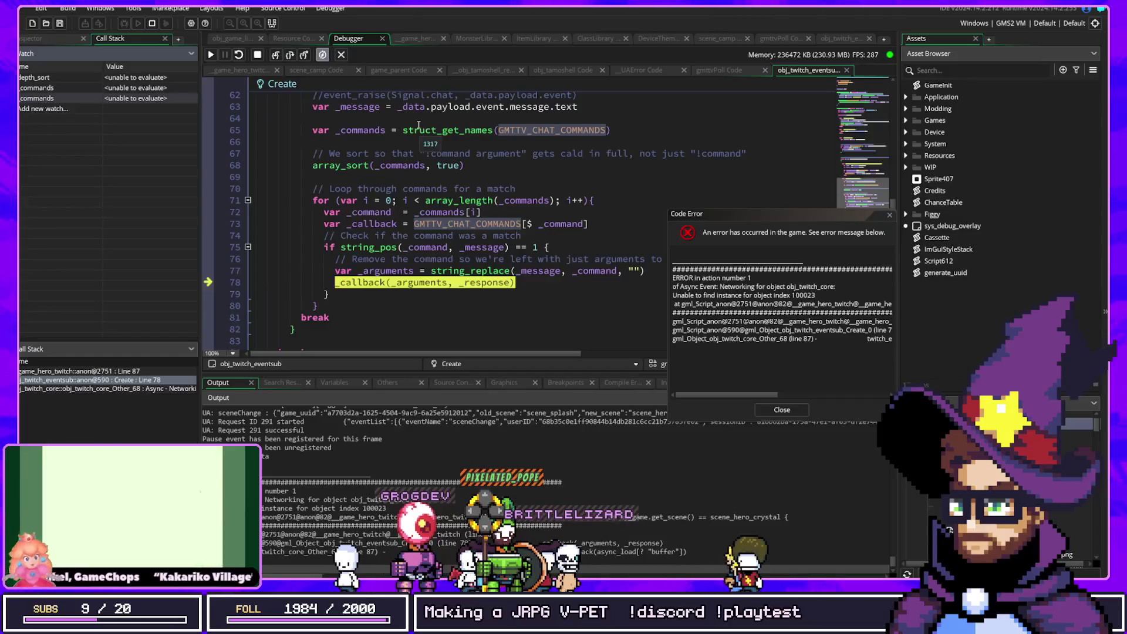
Clear the GMTTV_CHAT_COMMANDS highlights and jump to its definition in gmttv_chat_command
{"action": "scroll", "coordinate": [461, 188], "scroll_direction": "up", "scroll_amount": 2}
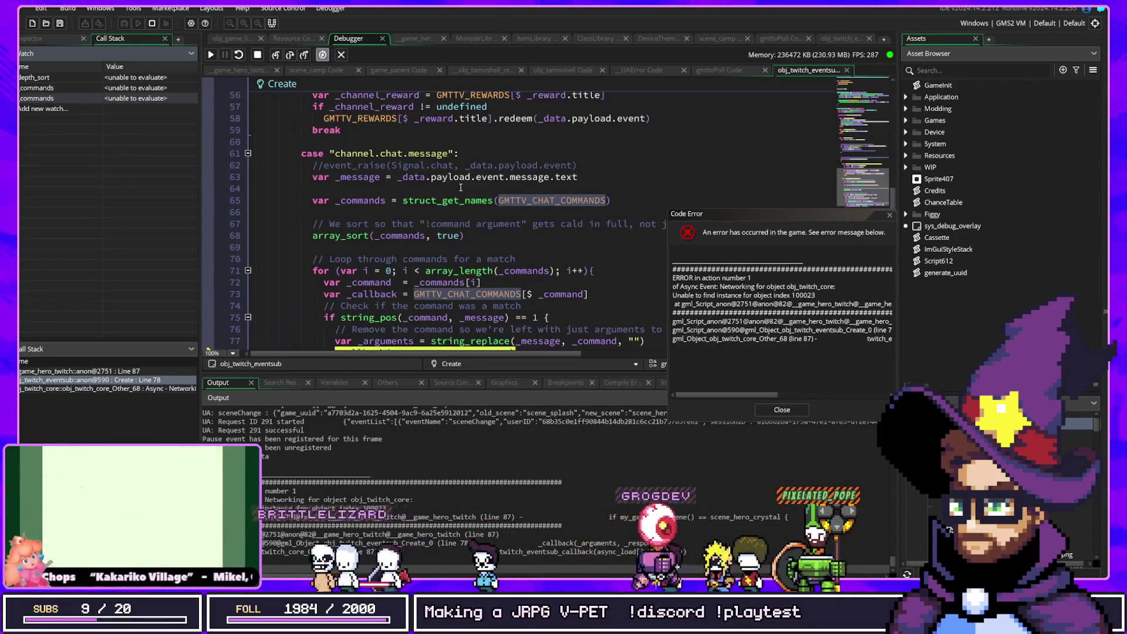
{"action": "left_click", "coordinate": [374, 208]}
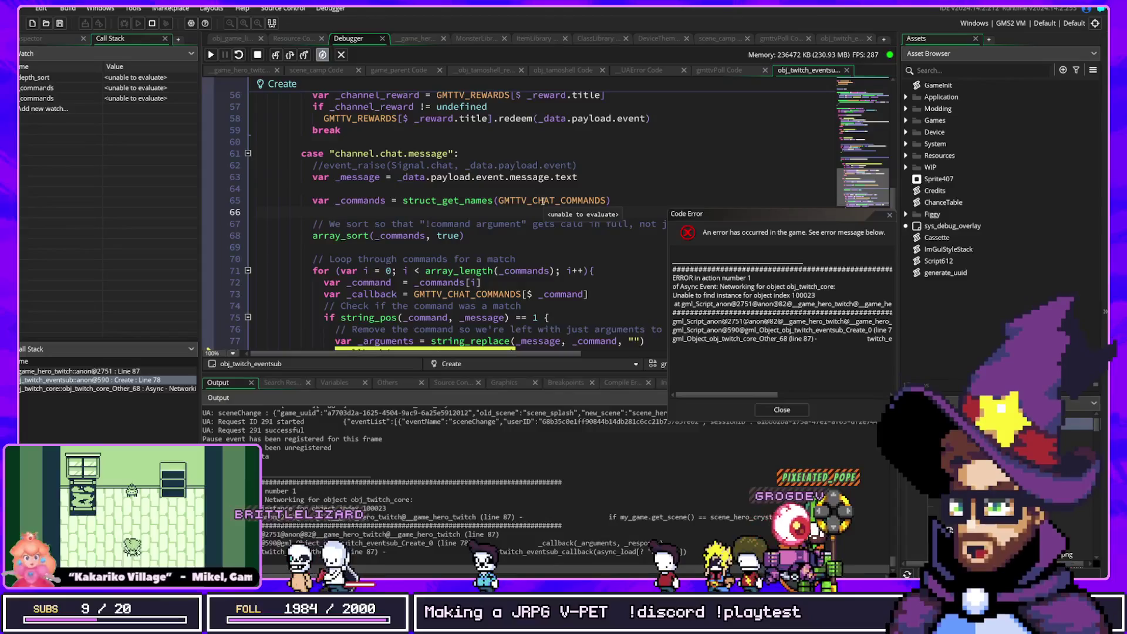
{"action": "mouse_move", "coordinate": [372, 203]}
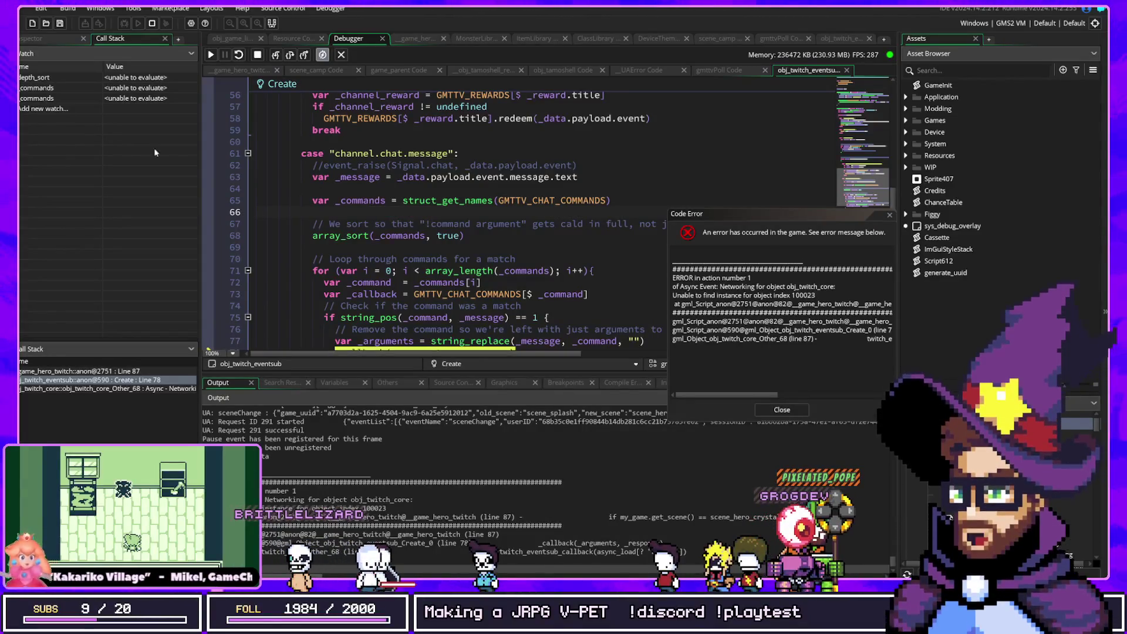
{"action": "middle_click", "coordinate": [510, 201]}
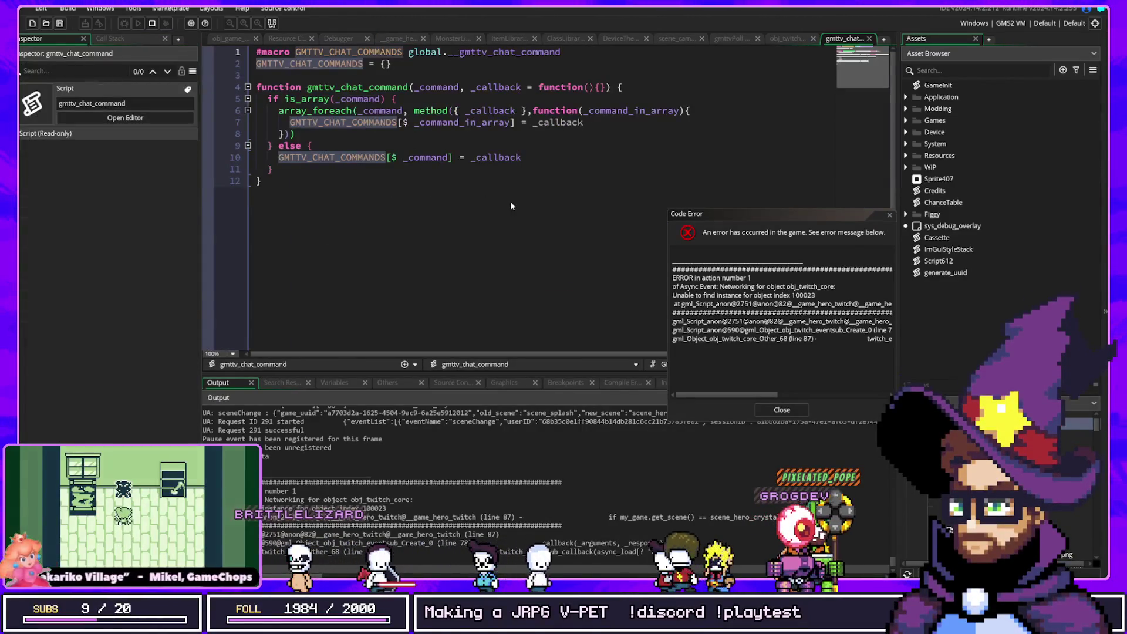
{"action": "left_click", "coordinate": [475, 52]}
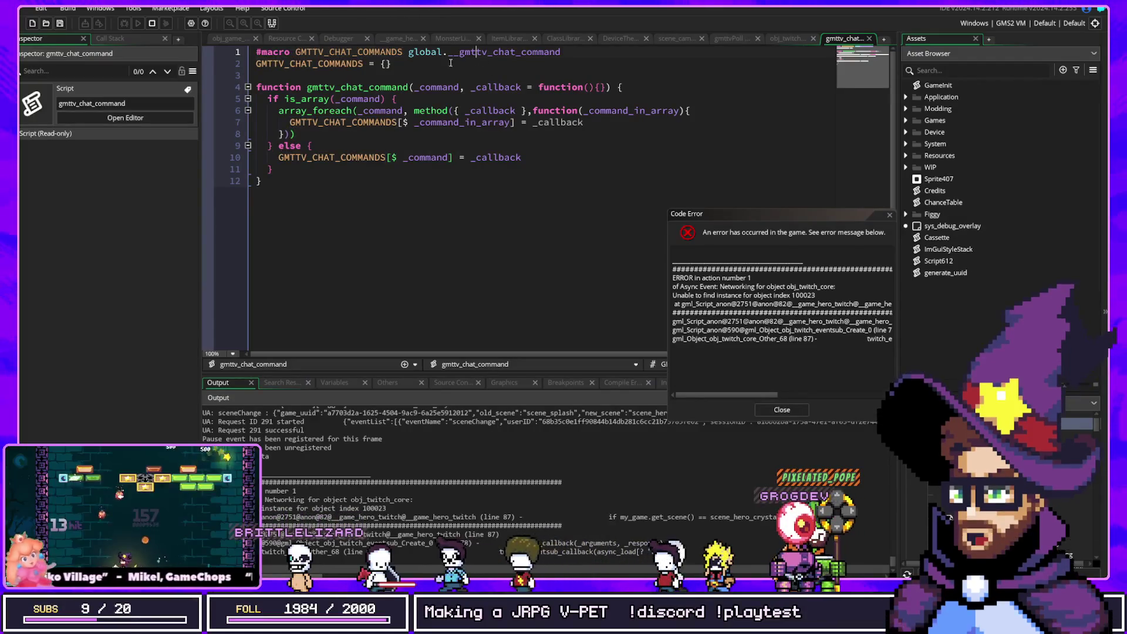
{"action": "left_click", "coordinate": [386, 53]}
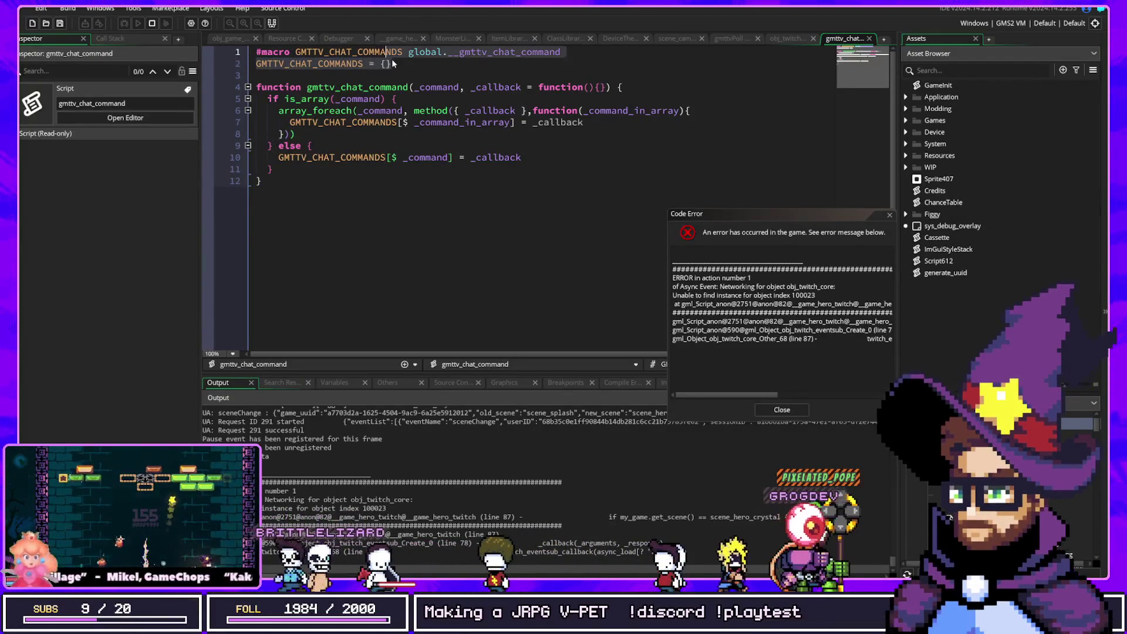
{"action": "left_click", "coordinate": [392, 63]}
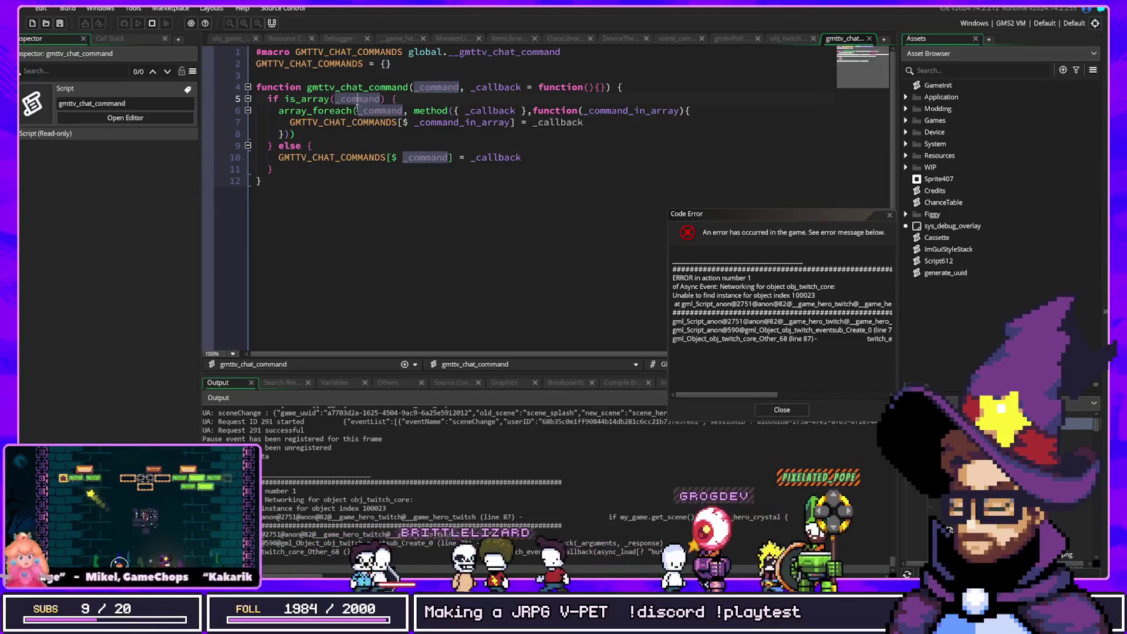
{"action": "left_click", "coordinate": [409, 87]}
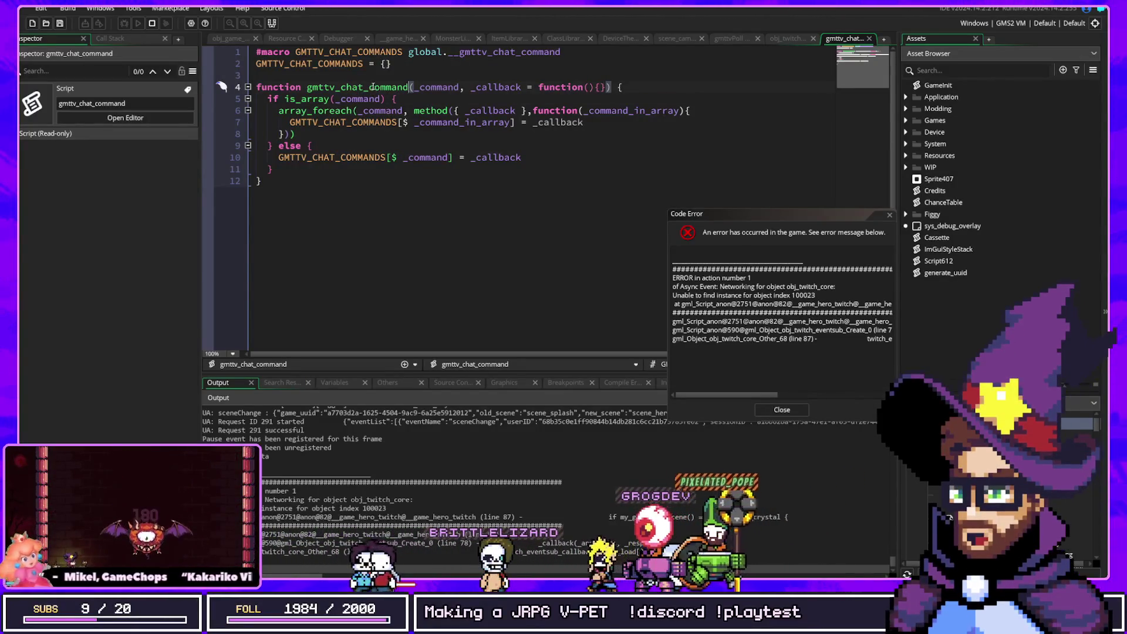
{"action": "left_click_drag", "start_coordinate": [413, 124], "coordinate": [459, 124]}
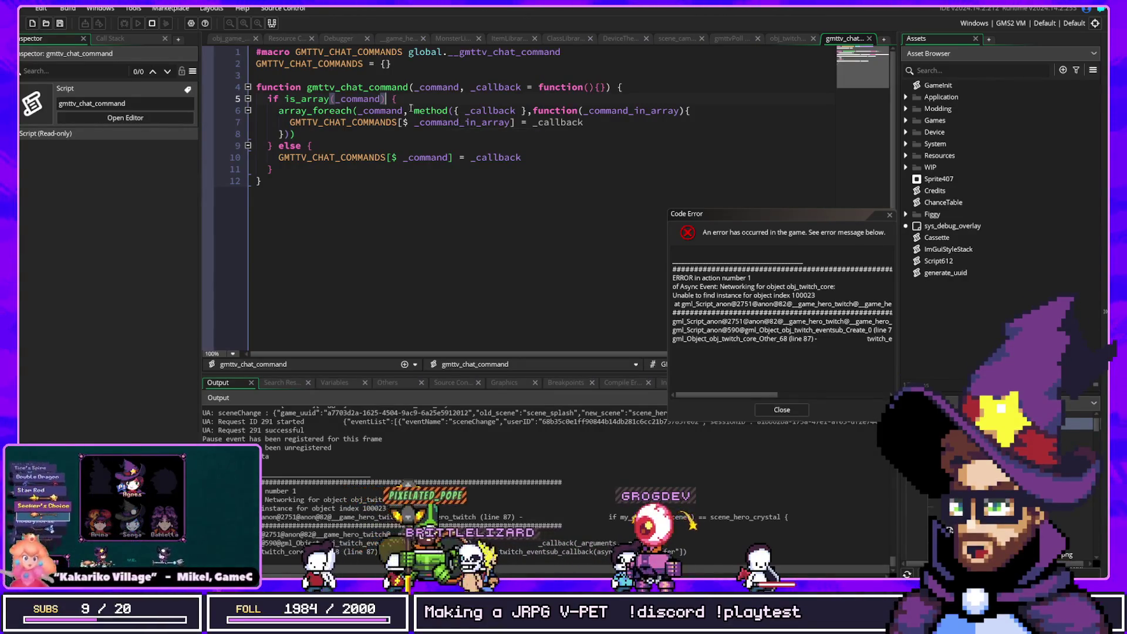
{"action": "double_click", "coordinate": [341, 99]}
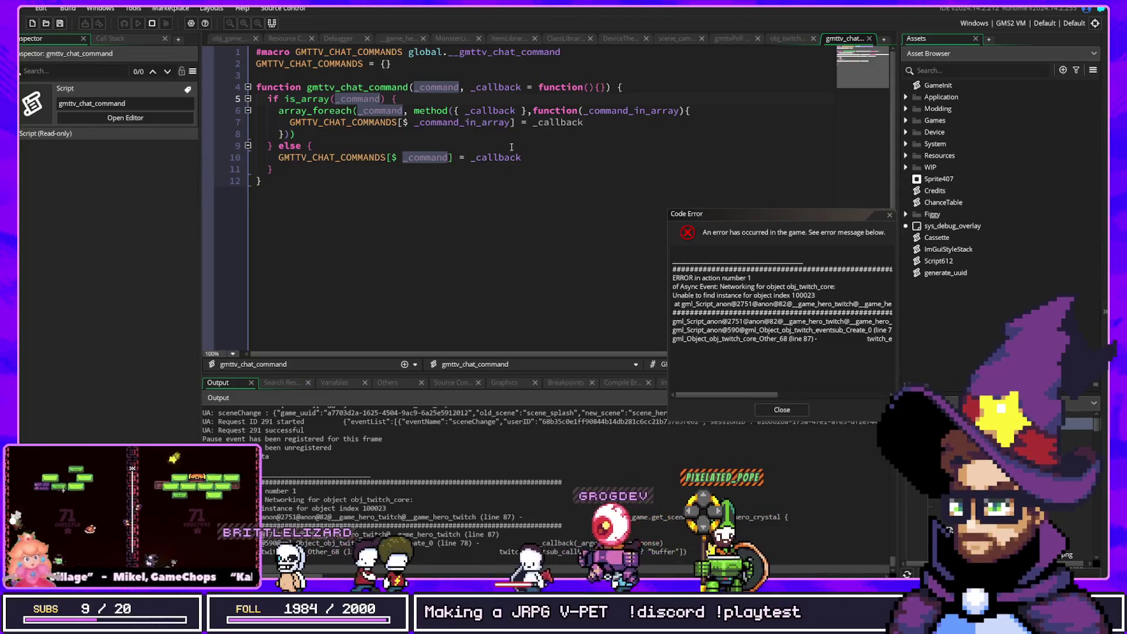
{"action": "double_click", "coordinate": [551, 123]}
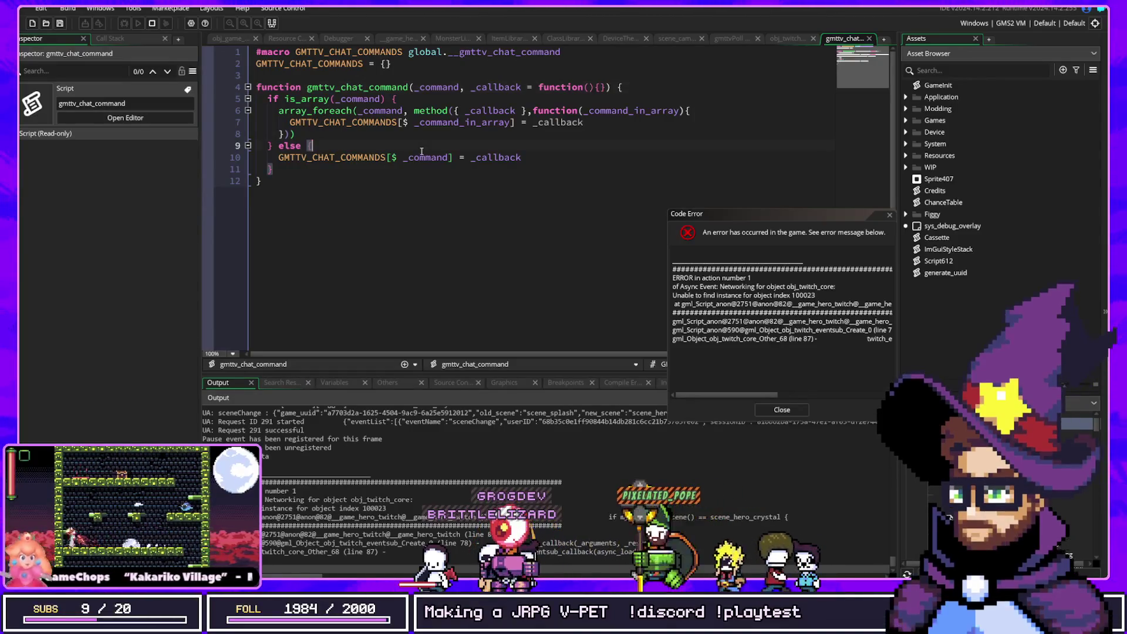
{"action": "left_click", "coordinate": [451, 158]}
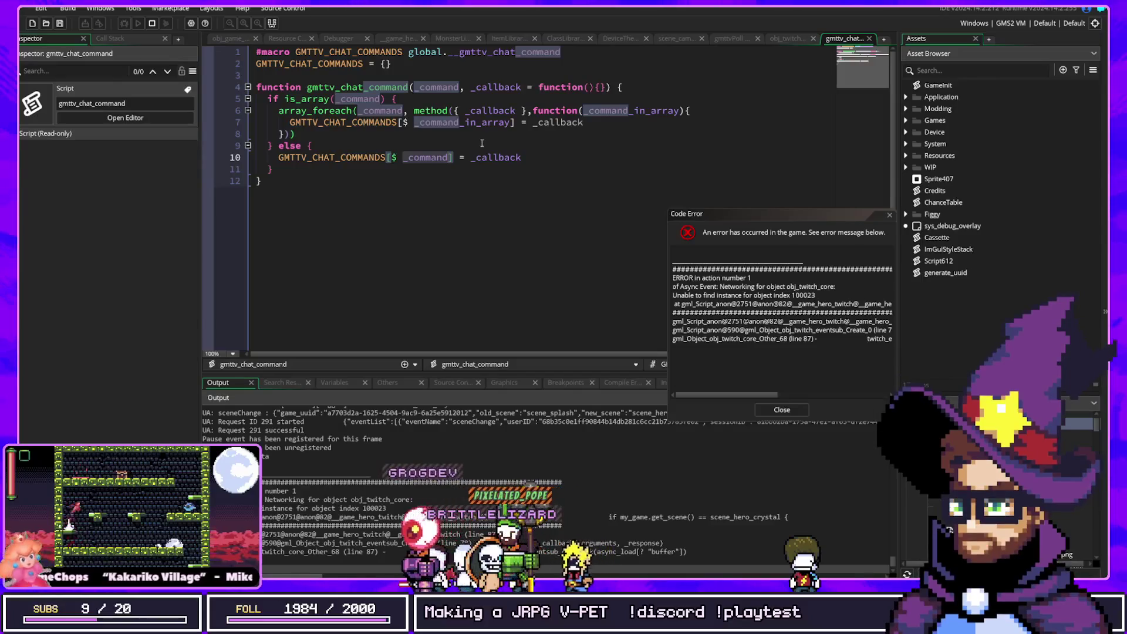
{"action": "mouse_move", "coordinate": [279, 170]}
{"action": "left_mouse_down"}
{"action": "mouse_move", "coordinate": [258, 96]}
{"action": "mouse_move", "coordinate": [221, 87]}
{"action": "mouse_move", "coordinate": [246, 98]}
{"action": "left_mouse_up"}
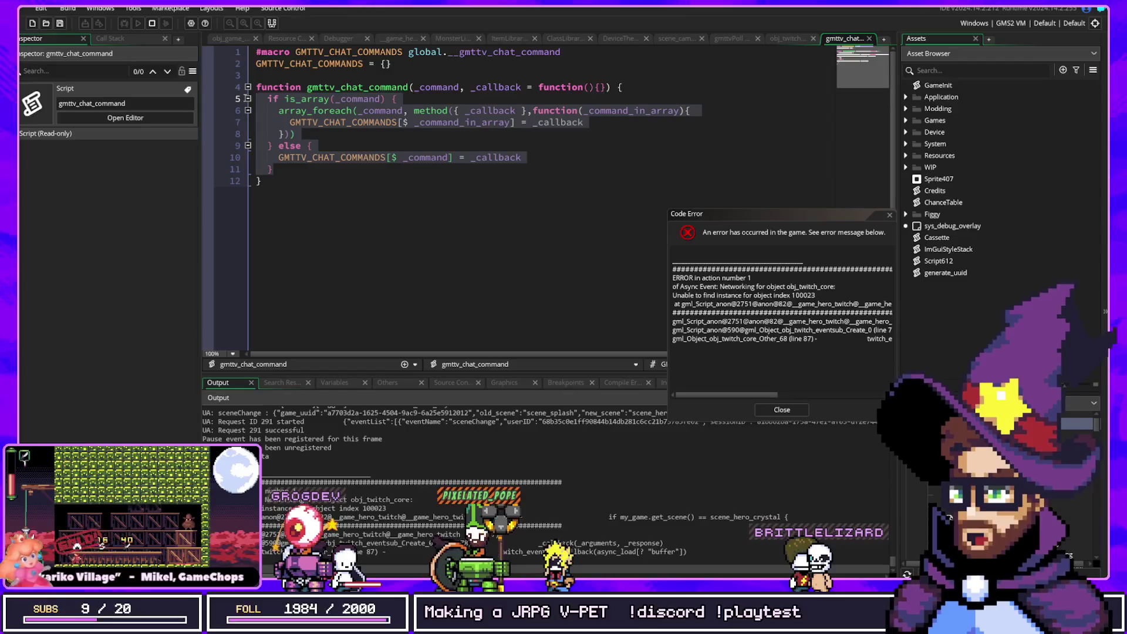
{"action": "left_click", "coordinate": [311, 123]}
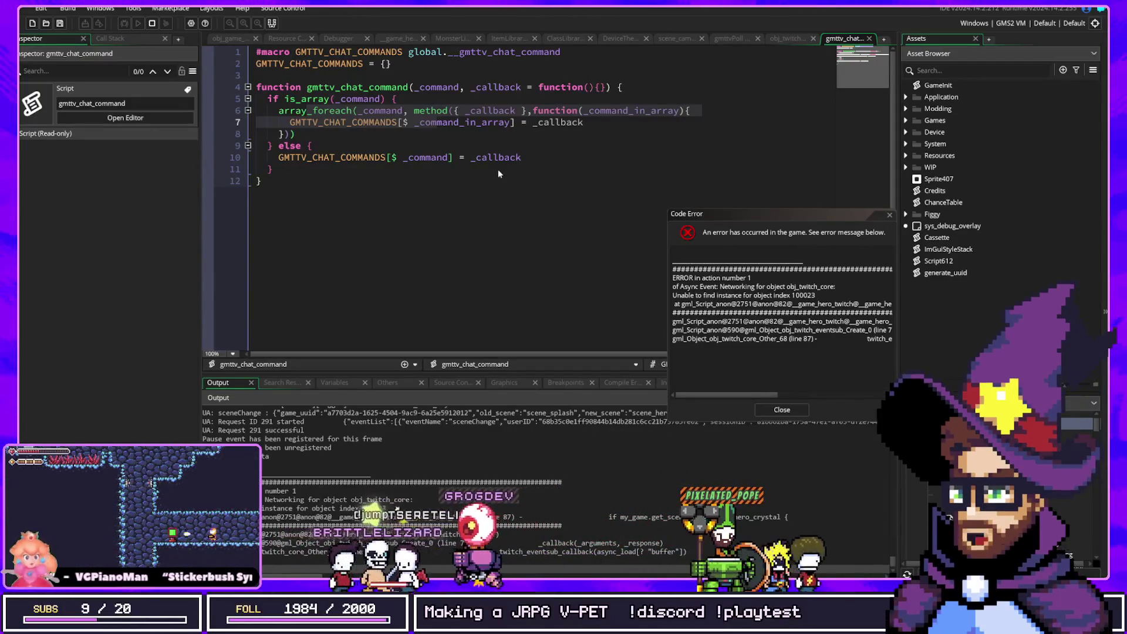
{"action": "left_click", "coordinate": [537, 122]}
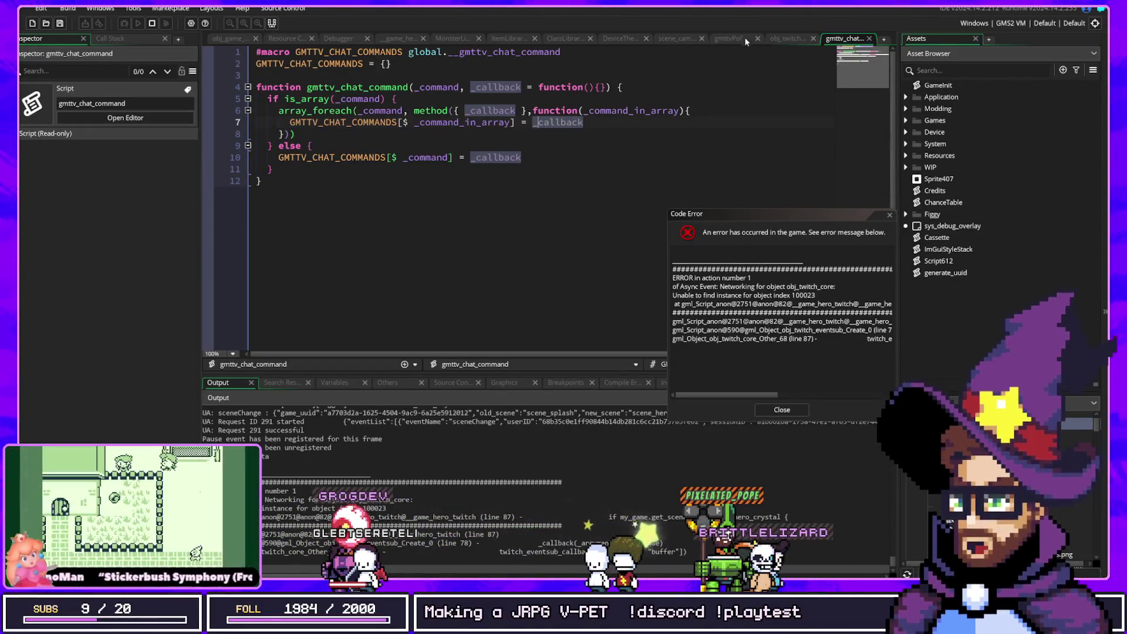
Look through the obj_twitch_eventsub, scene_camp and ItemLibrary code tabs
{"action": "left_click", "coordinate": [782, 40]}
{"action": "left_click", "coordinate": [606, 122]}
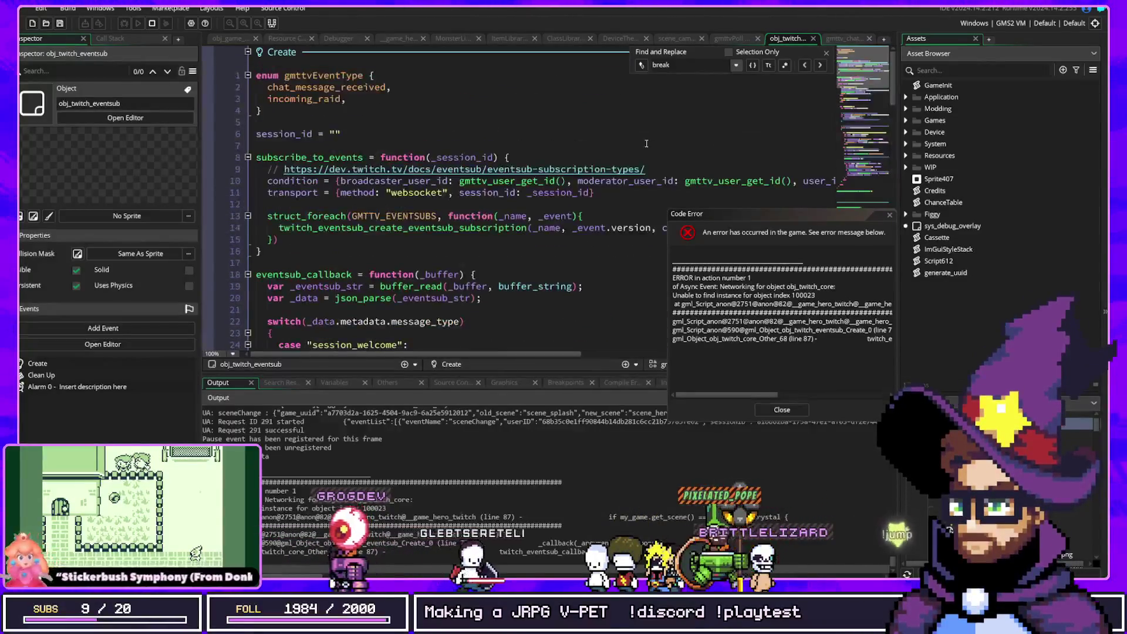
{"action": "left_click", "coordinate": [675, 39]}
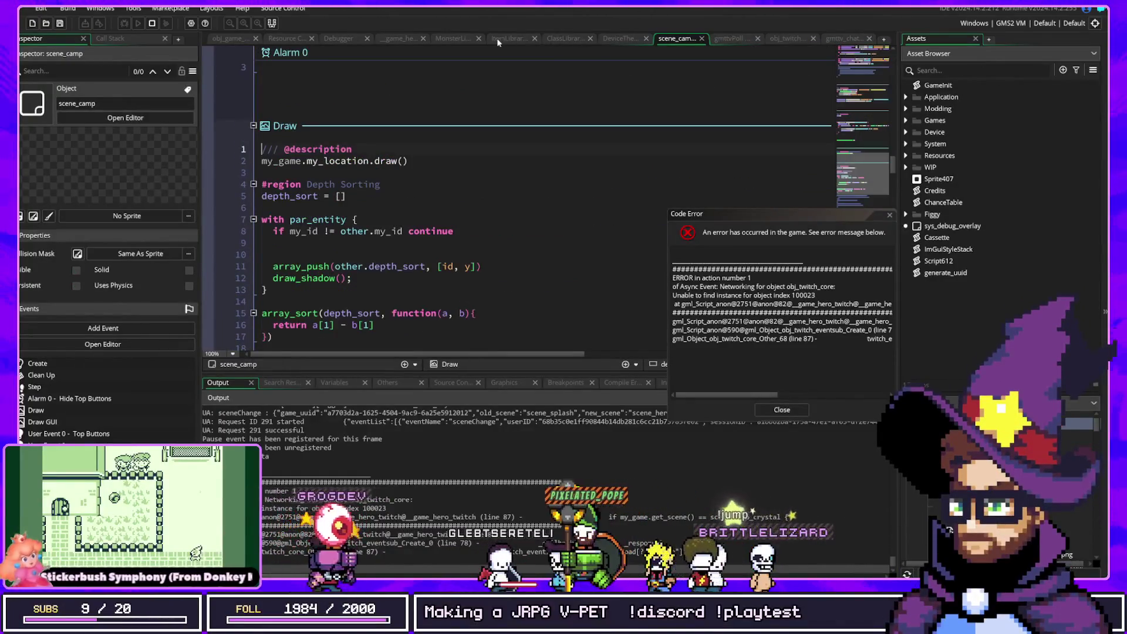
{"action": "left_click", "coordinate": [499, 39]}
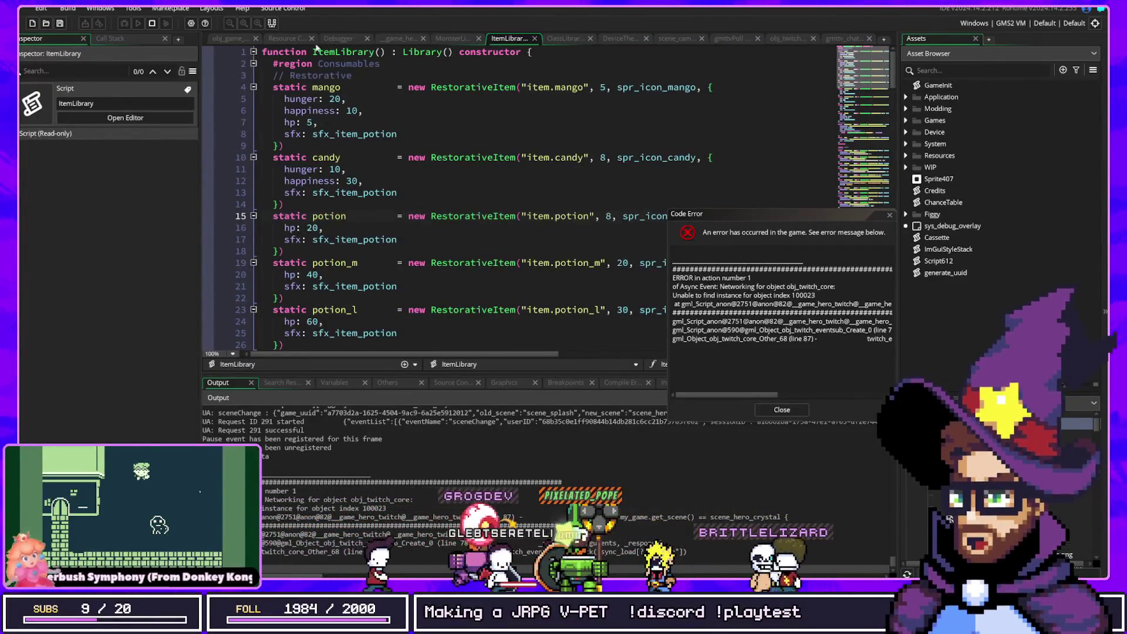
Open the __game_hero_twitch script, search it for 'function', then switch to the RPGML docs
{"action": "key", "text": "ctrl+t"}
{"action": "type", "text": "tw"}
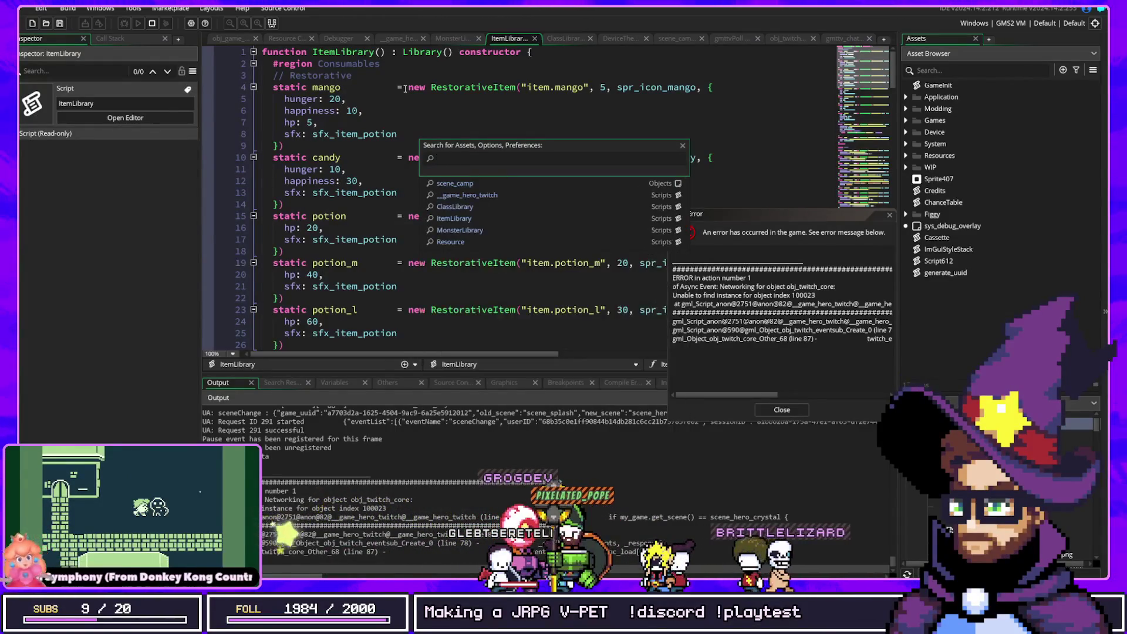
{"action": "left_click", "coordinate": [403, 39]}
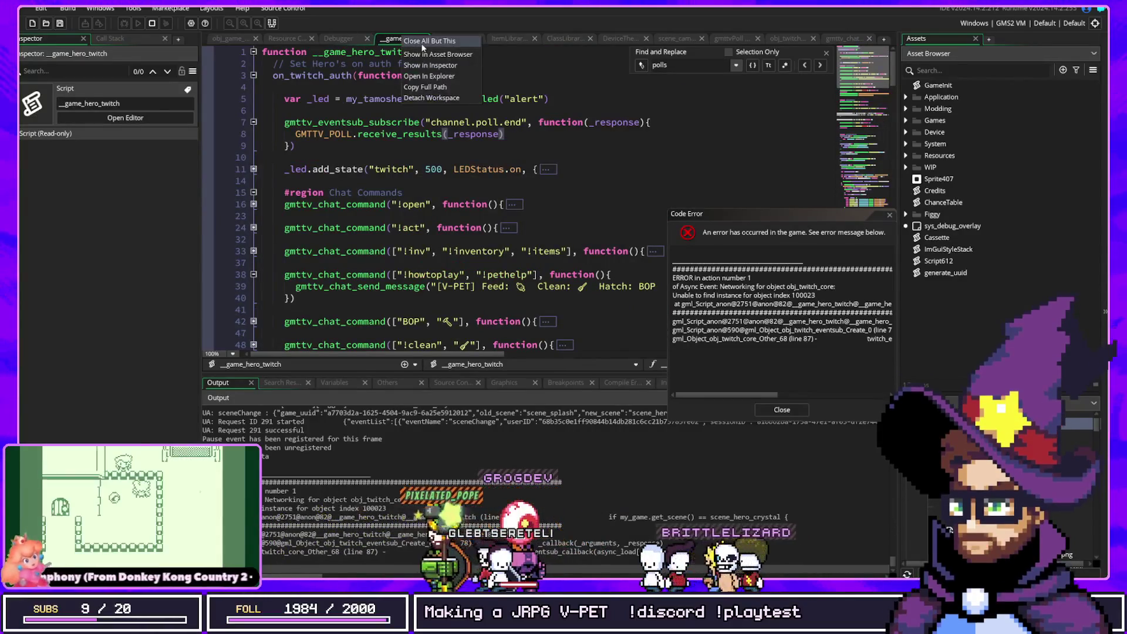
{"action": "key", "text": "ctrl+f"}
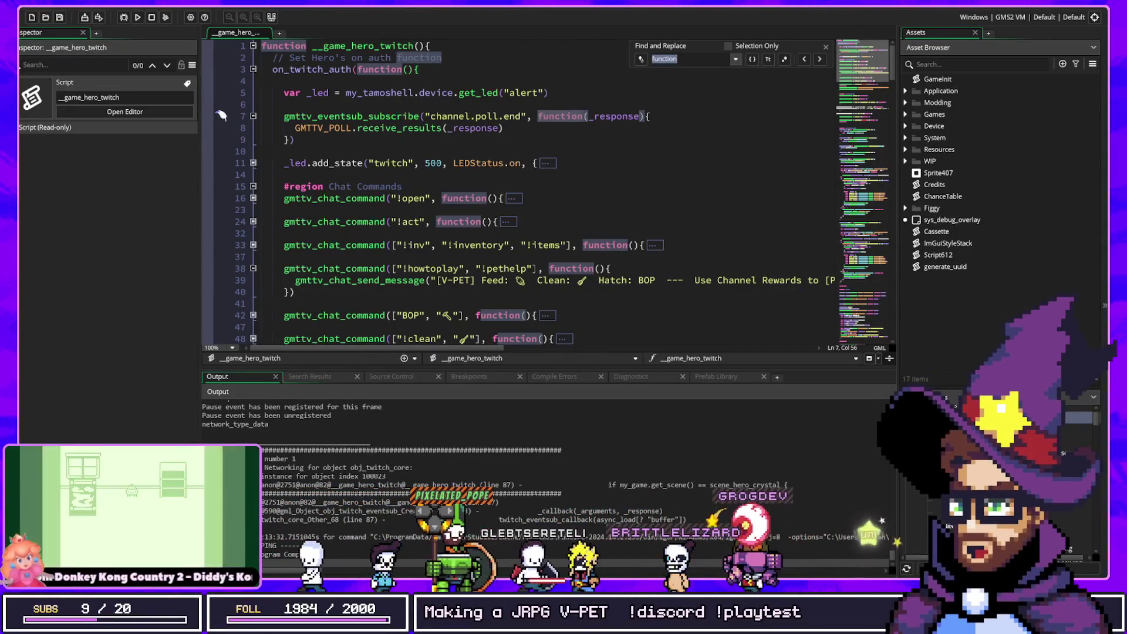
{"action": "key", "text": "Return"}
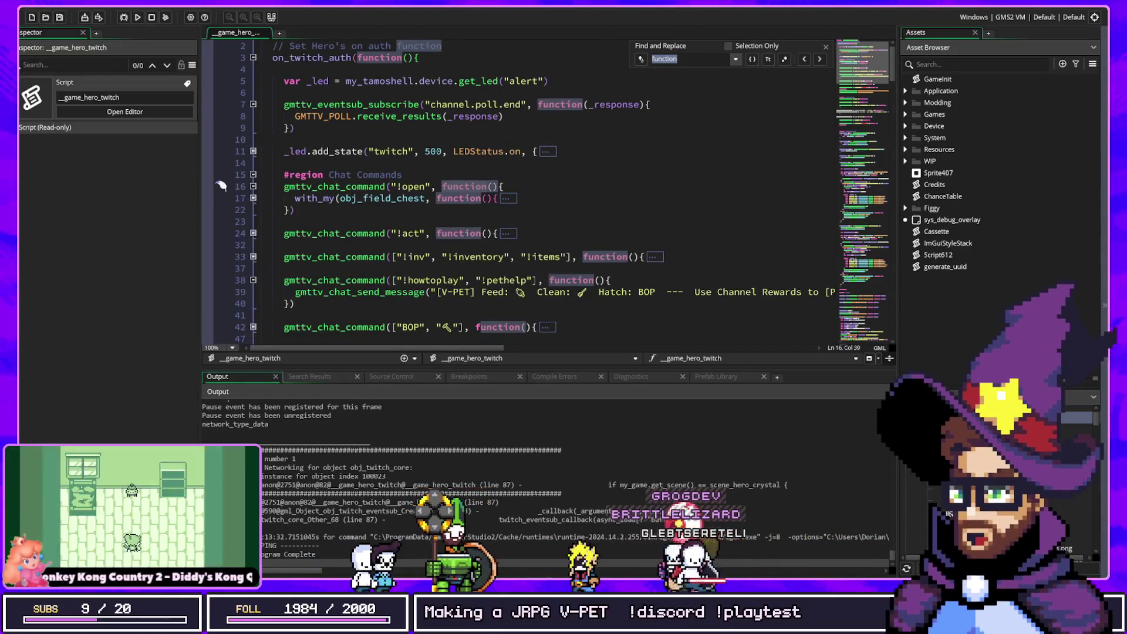
{"action": "key", "text": "alt+Tab"}
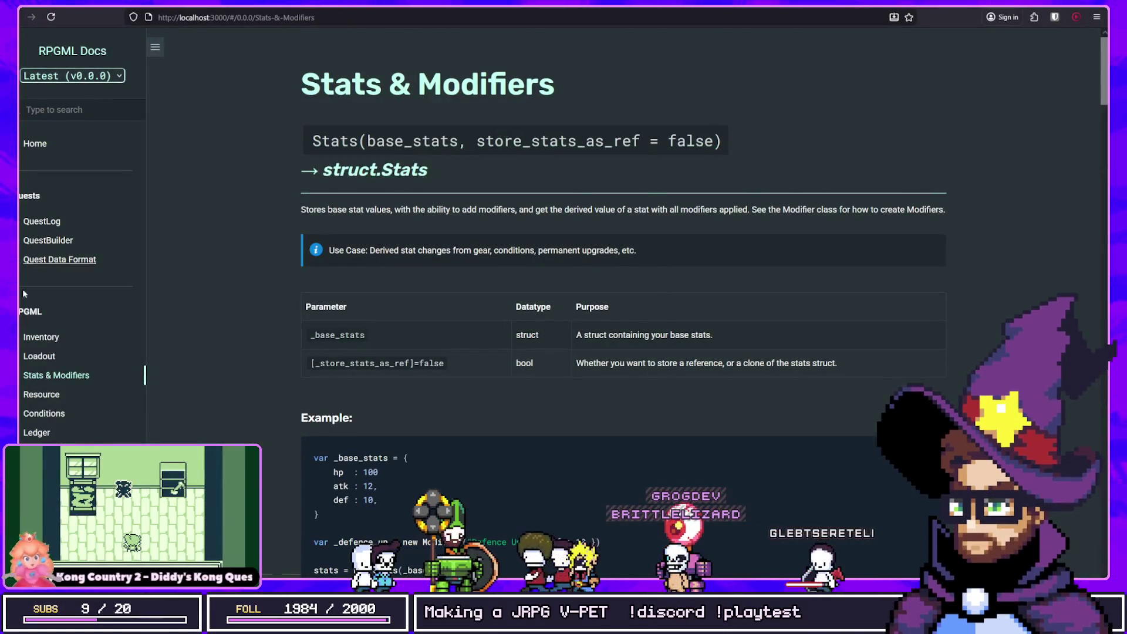
Read the RPGML Resource page's methods against the code, then return to __game_hero_twitch
{"action": "scroll", "coordinate": [246, 225], "scroll_direction": "down", "scroll_amount": 20}
{"action": "scroll", "coordinate": [247, 229], "scroll_direction": "down", "scroll_amount": 15}
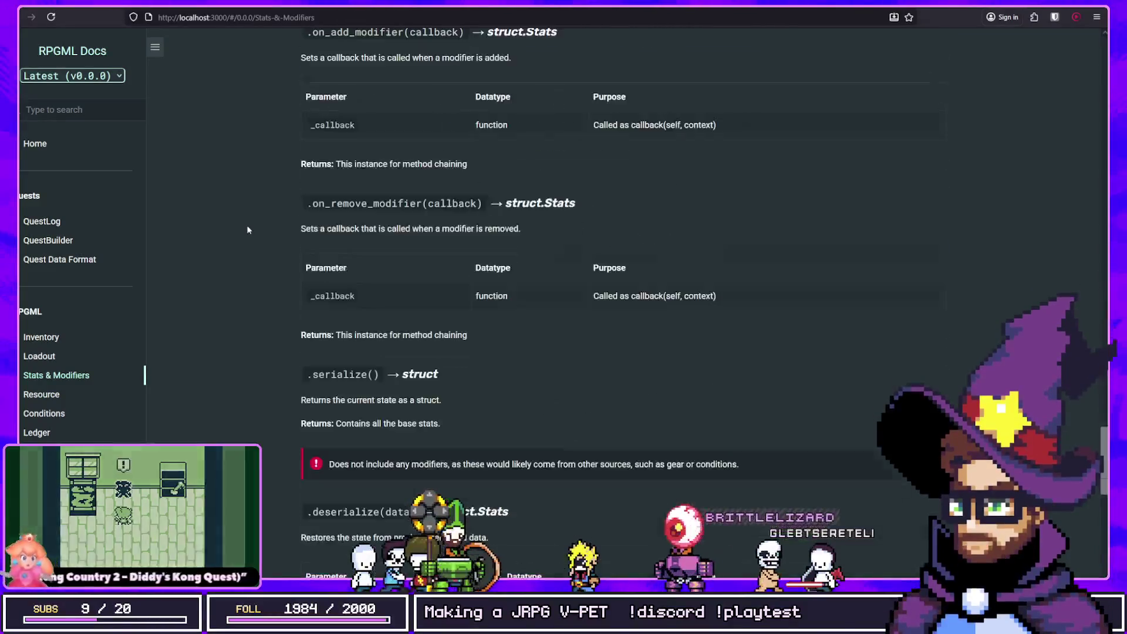
{"action": "scroll", "coordinate": [269, 221], "scroll_direction": "up", "scroll_amount": 7}
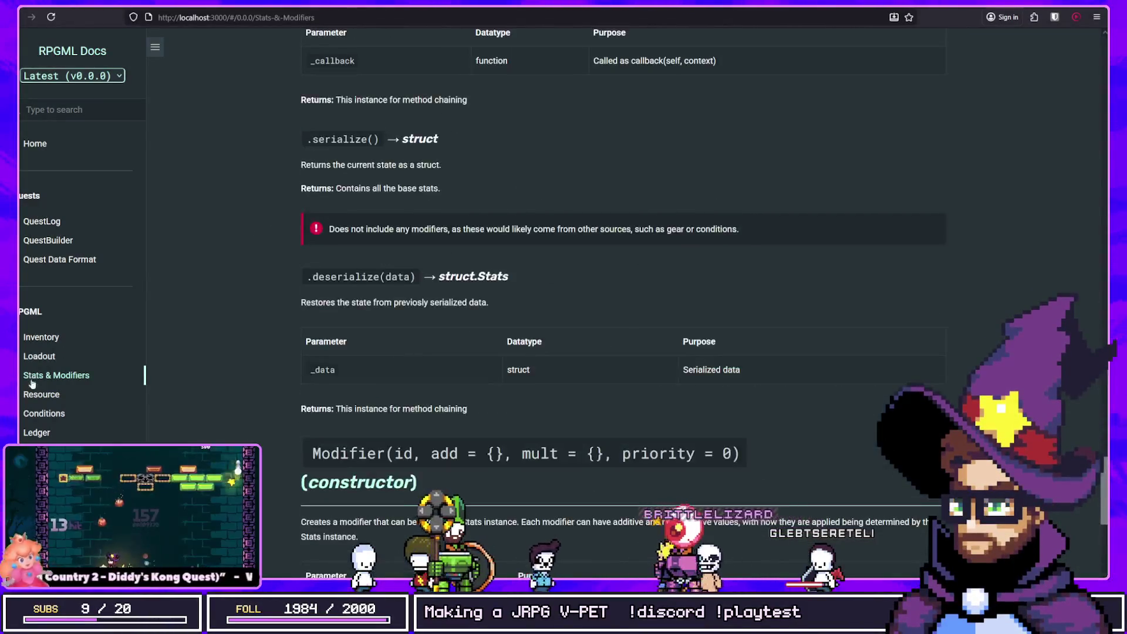
{"action": "left_click", "coordinate": [43, 395]}
{"action": "scroll", "coordinate": [441, 204], "scroll_direction": "down", "scroll_amount": 20}
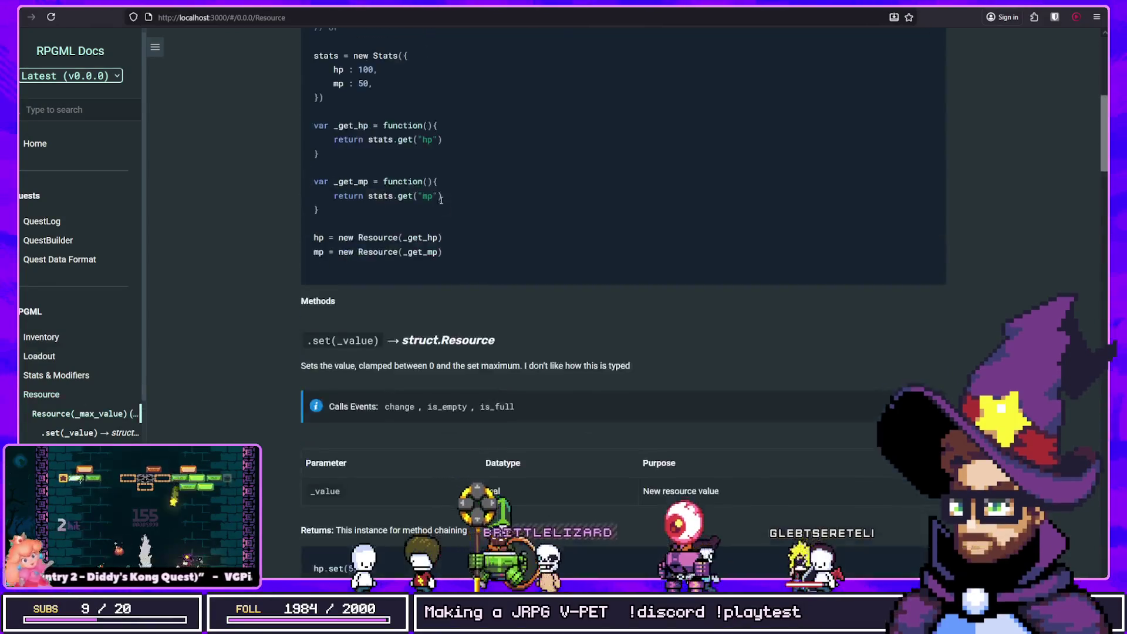
{"action": "key", "text": "alt+Tab"}
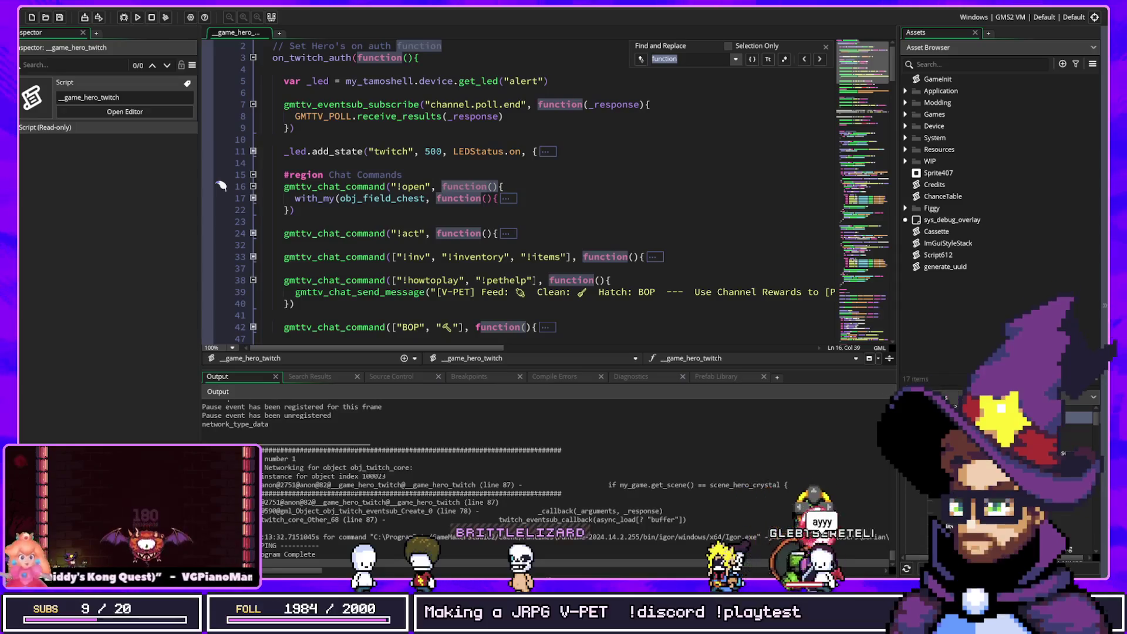
{"action": "key", "text": "alt+Tab"}
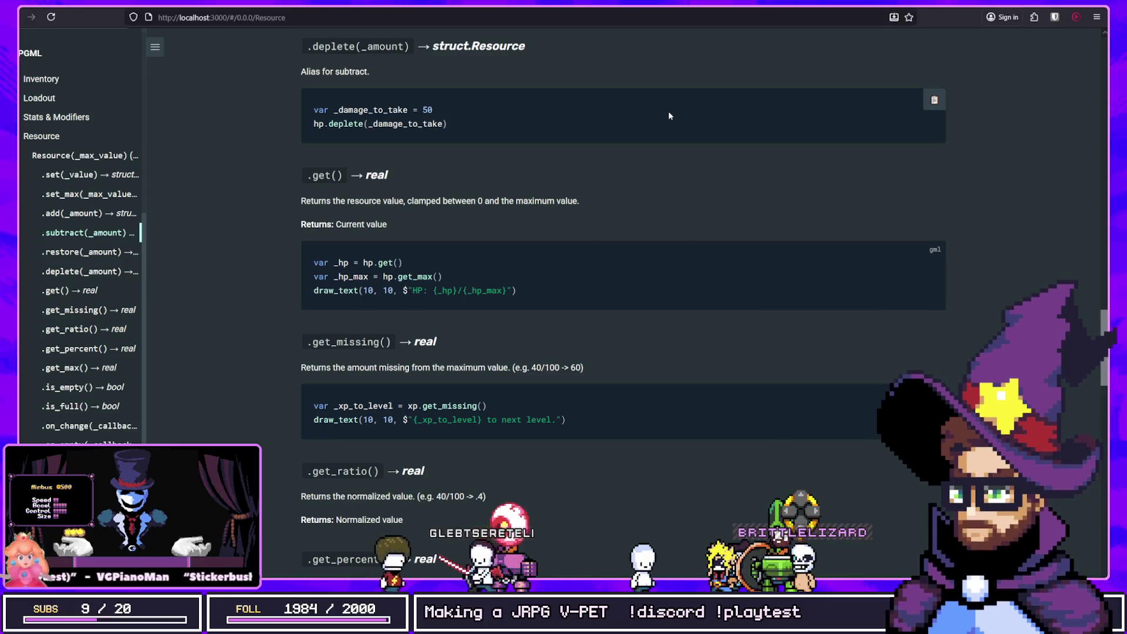
{"action": "scroll", "coordinate": [667, 112], "scroll_direction": "up", "scroll_amount": 5}
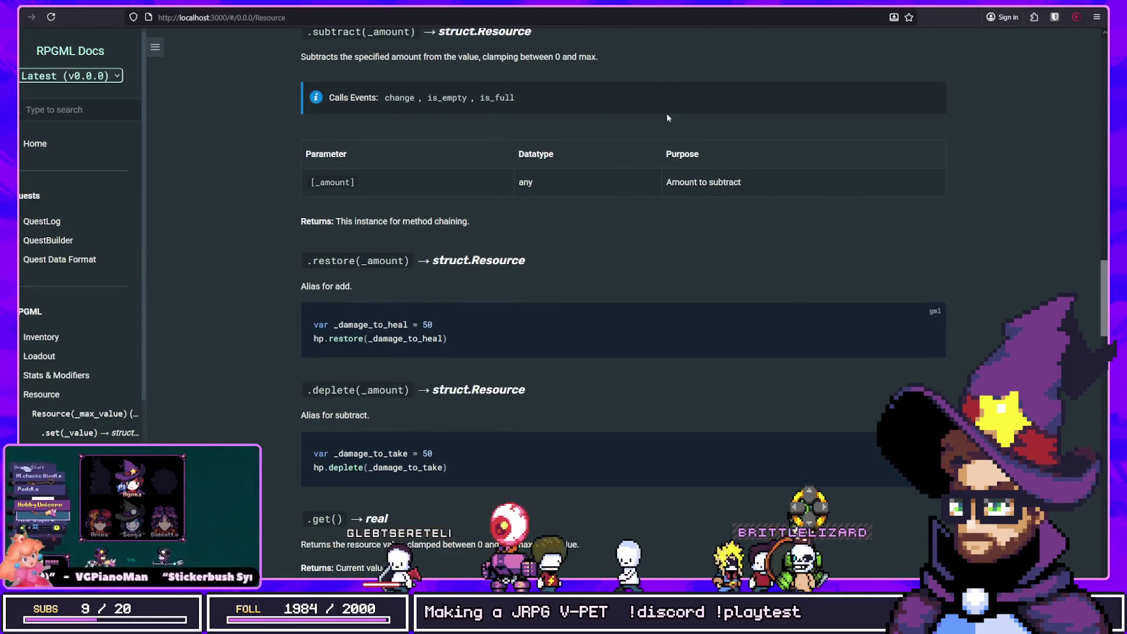
{"action": "scroll", "coordinate": [596, 121], "scroll_direction": "up", "scroll_amount": 7}
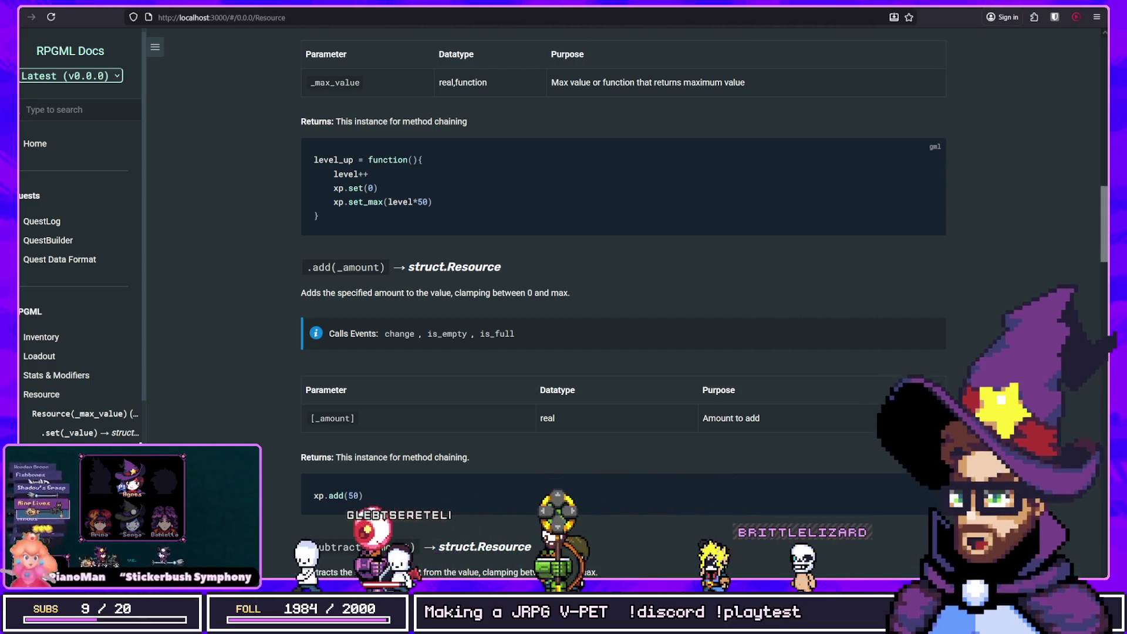
{"action": "key", "text": "alt+Tab"}
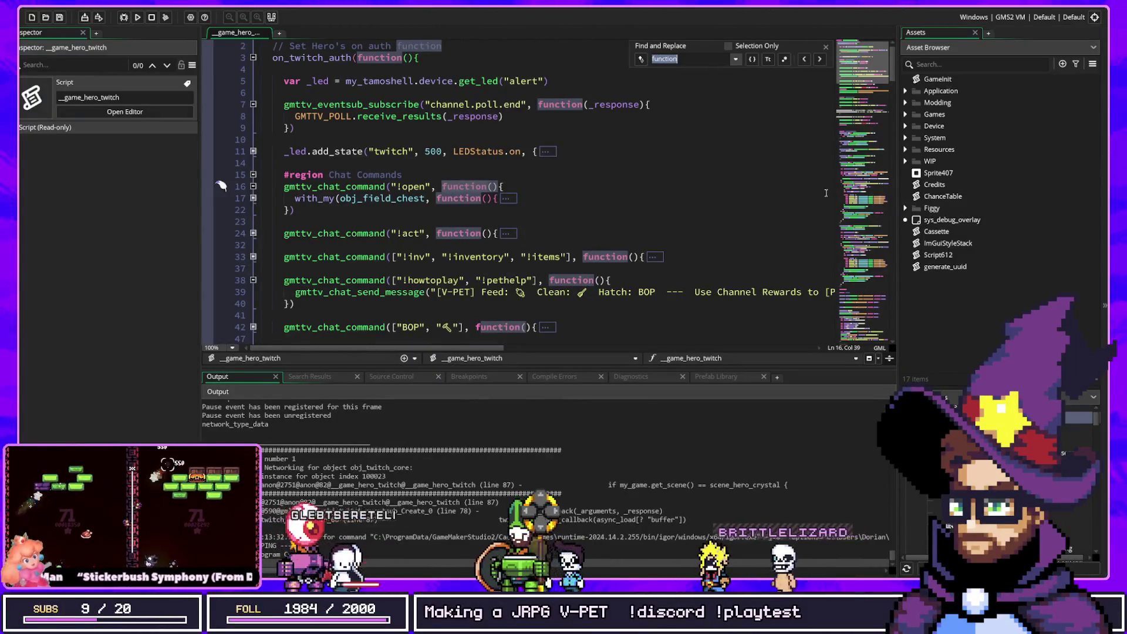
Expand the BOP command's crystal-scene check, breakpoint line 43, and run the game
{"action": "scroll", "coordinate": [372, 167], "scroll_direction": "up", "scroll_amount": 1}
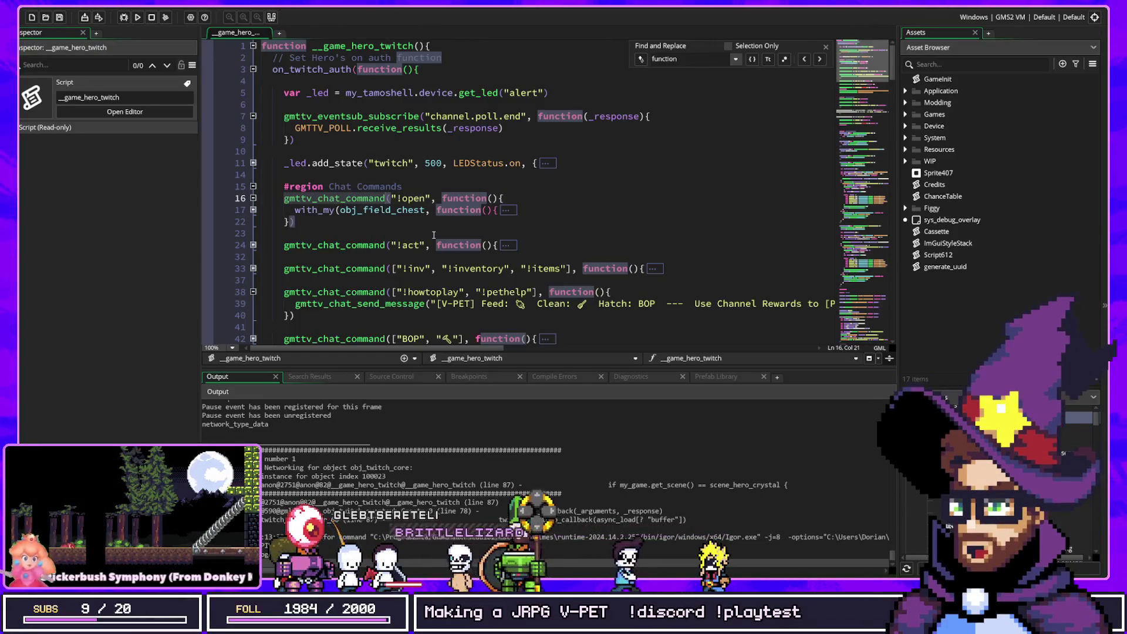
{"action": "scroll", "coordinate": [426, 249], "scroll_direction": "down", "scroll_amount": 2}
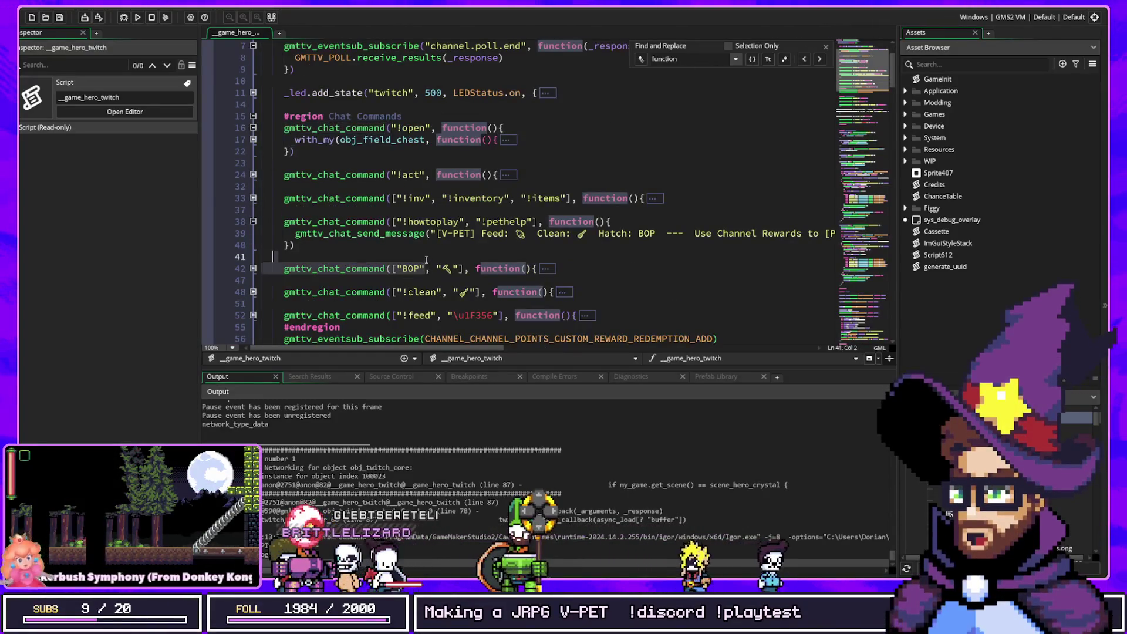
{"action": "left_click", "coordinate": [460, 268]}
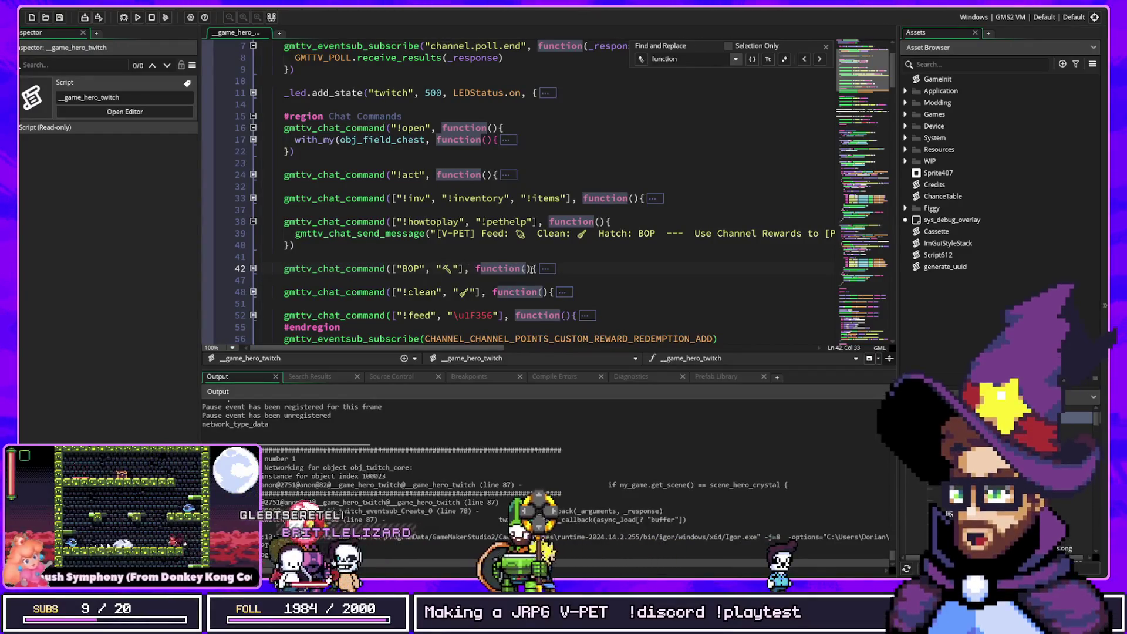
{"action": "left_click", "coordinate": [540, 269]}
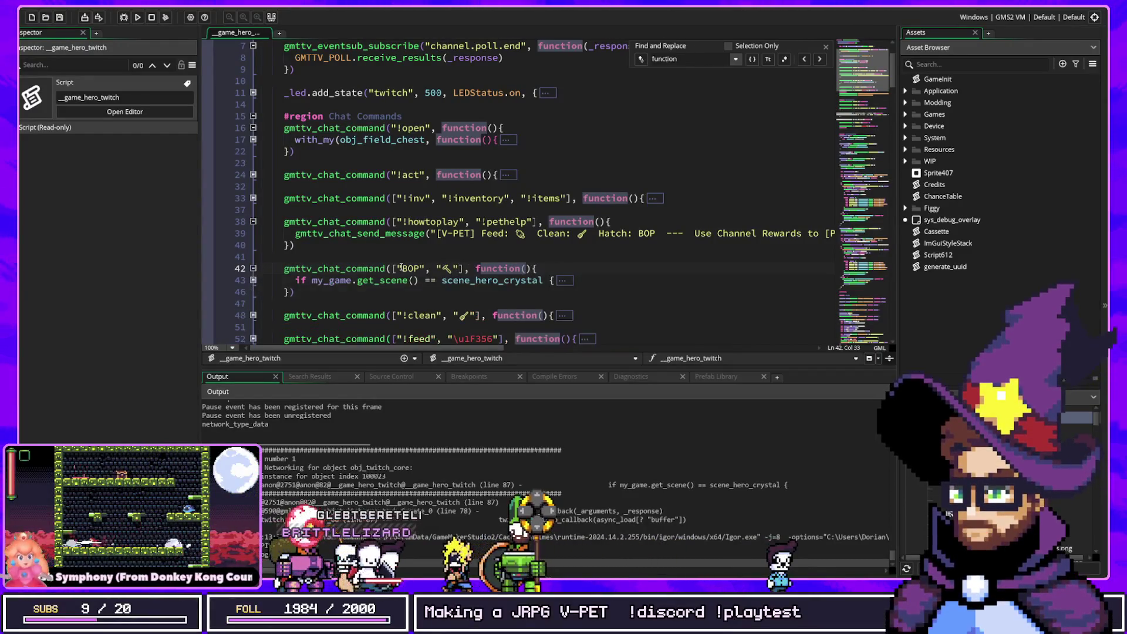
{"action": "left_click", "coordinate": [253, 281]}
{"action": "scroll", "coordinate": [237, 141], "scroll_direction": "down", "scroll_amount": 4}
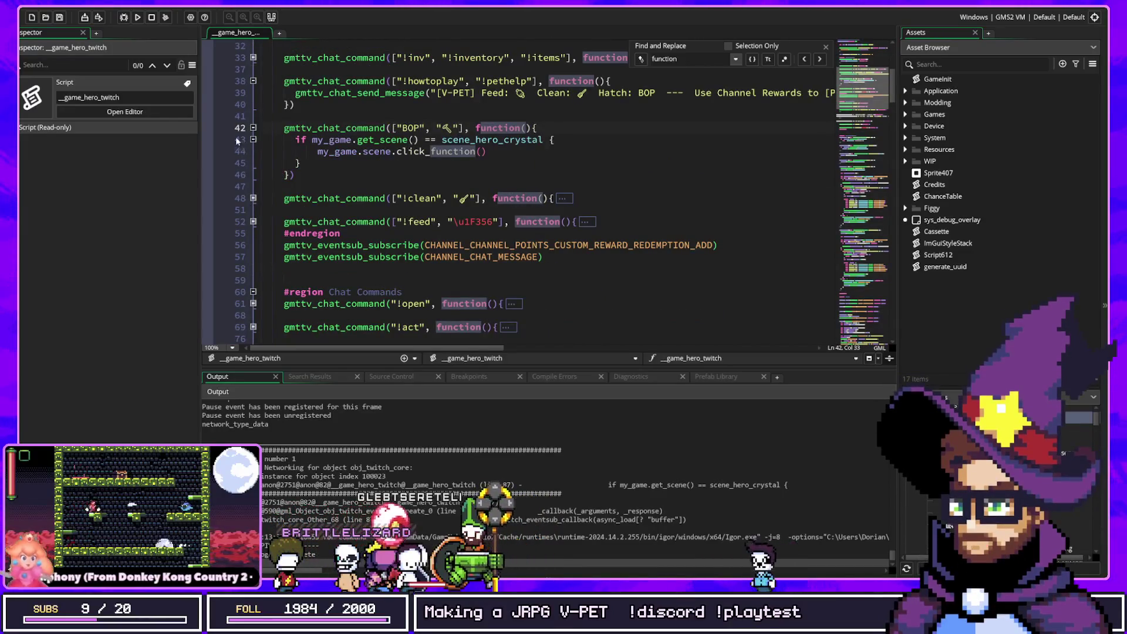
{"action": "left_click", "coordinate": [207, 139]}
{"action": "key", "text": "F6"}
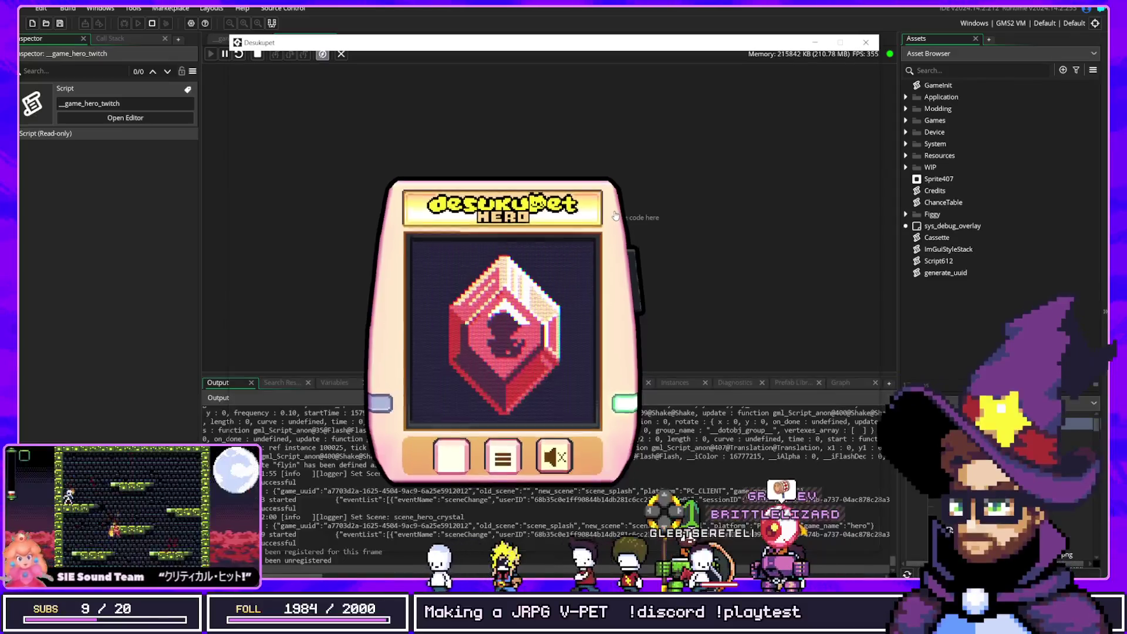
Open the F1 debug overlay's Twitch tab and run Twitch Auth
{"action": "key", "text": "F1"}
{"action": "left_click", "coordinate": [266, 114]}
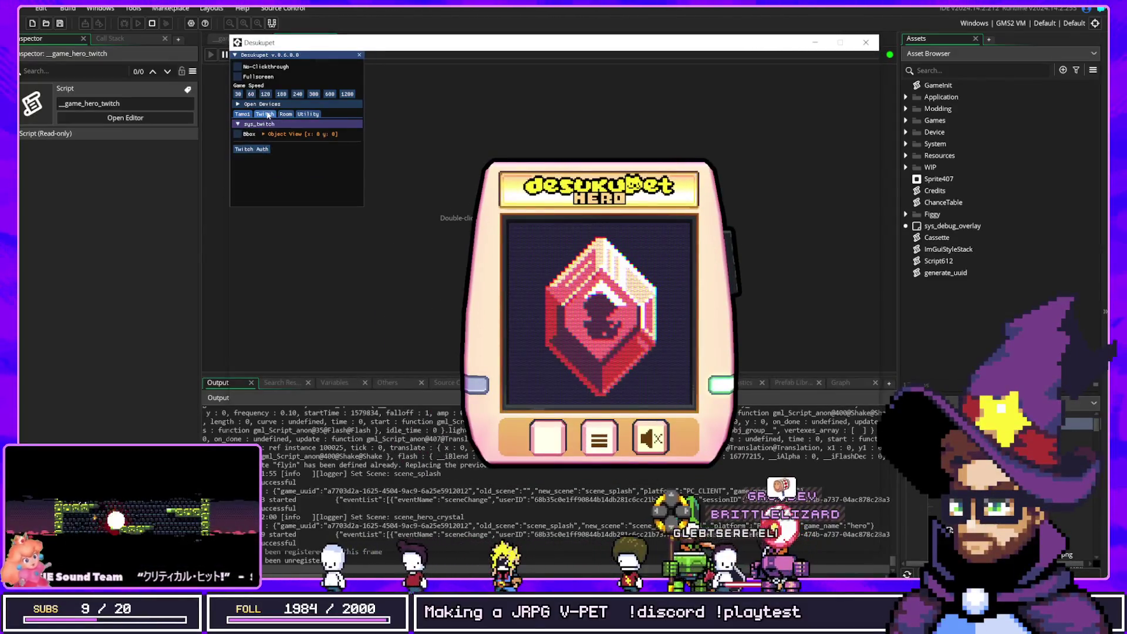
{"action": "left_click", "coordinate": [251, 149]}
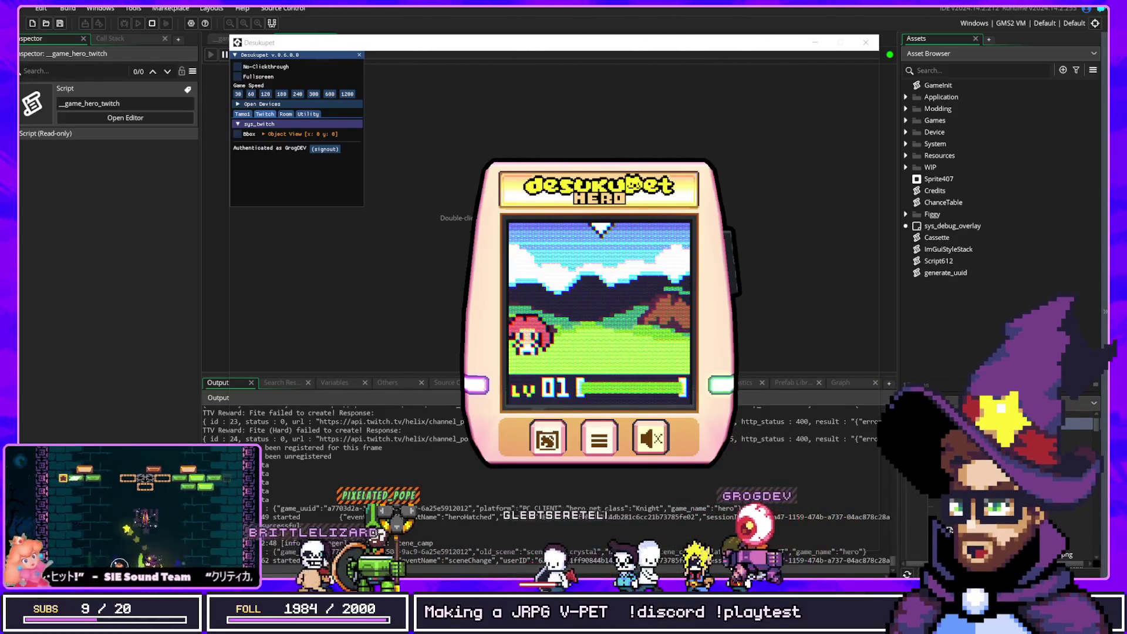
Open the pet's action menu and close it again
{"action": "left_click", "coordinate": [593, 230]}
{"action": "left_click", "coordinate": [748, 422]}
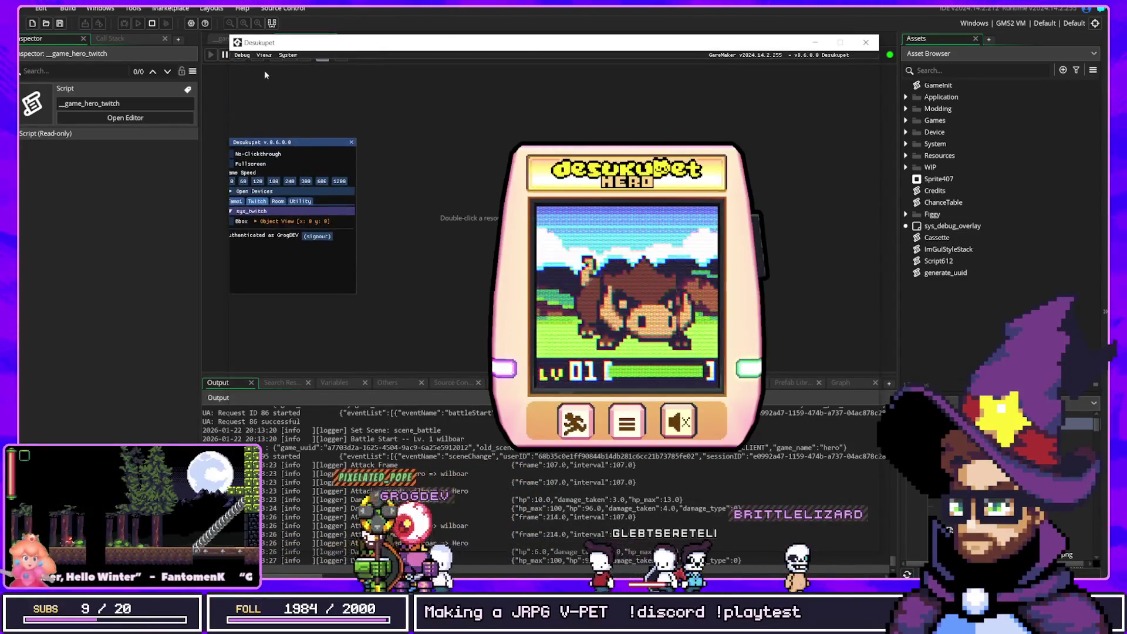
Set the Figgy game speed to 10, drag the pet device right, and bring the IDE forward
{"action": "left_click", "coordinate": [275, 72]}
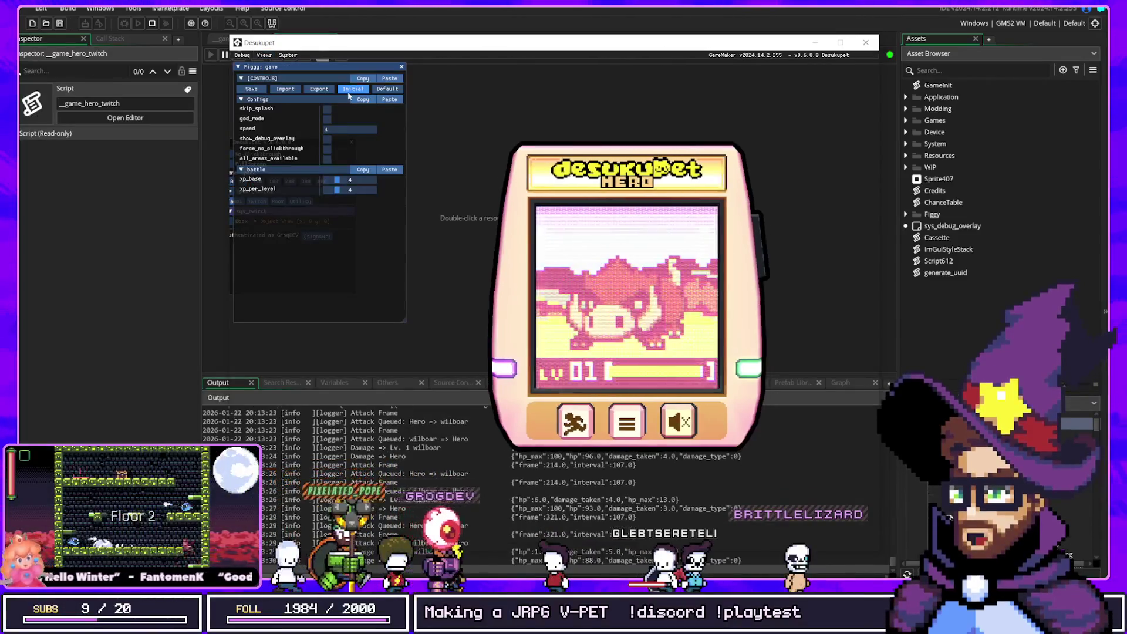
{"action": "type", "text": "0"}
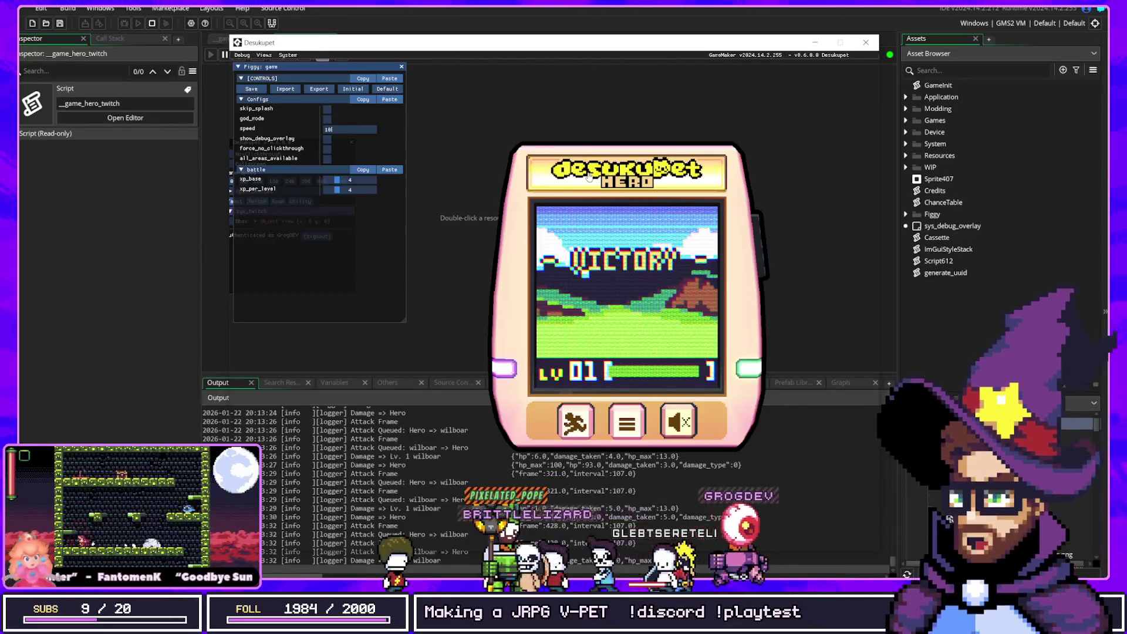
{"action": "left_click_drag", "start_coordinate": [596, 175], "coordinate": [694, 157]}
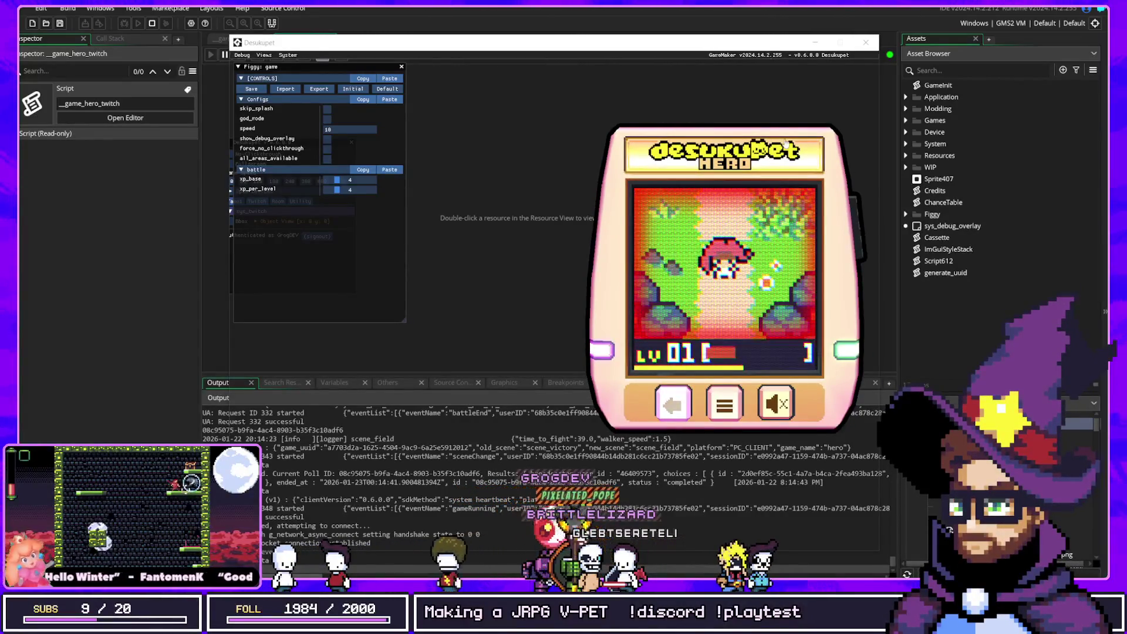
{"action": "left_click", "coordinate": [526, 213]}
Open scene_camp's Create code and scroll through it
{"action": "key", "text": "ctrl+t"}
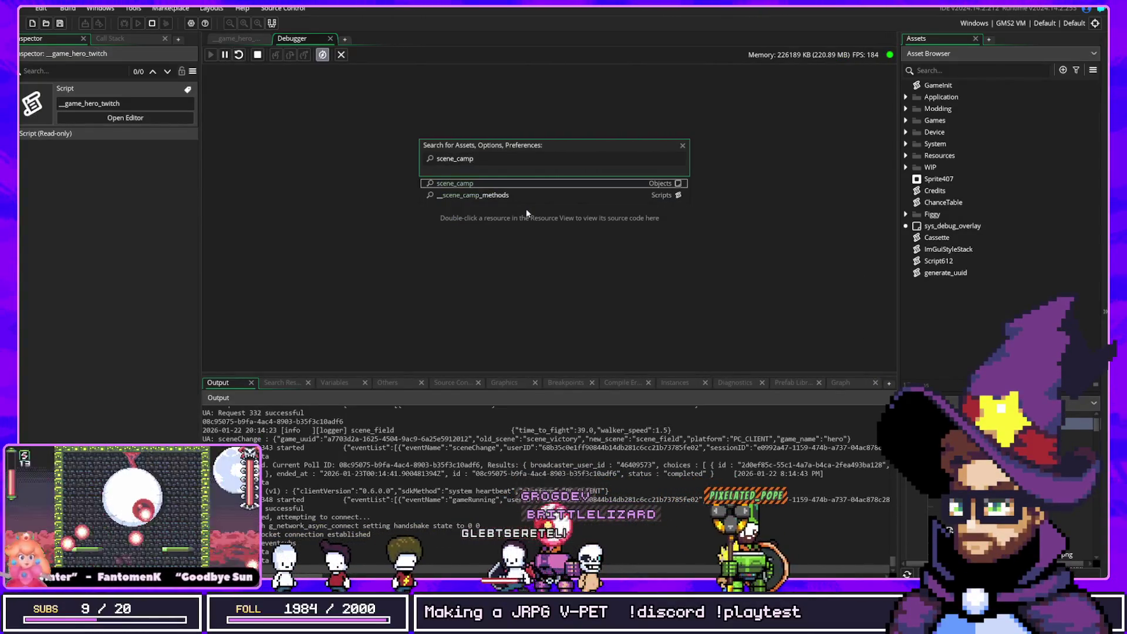
{"action": "key", "text": "Return"}
{"action": "scroll", "coordinate": [522, 162], "scroll_direction": "down", "scroll_amount": 2}
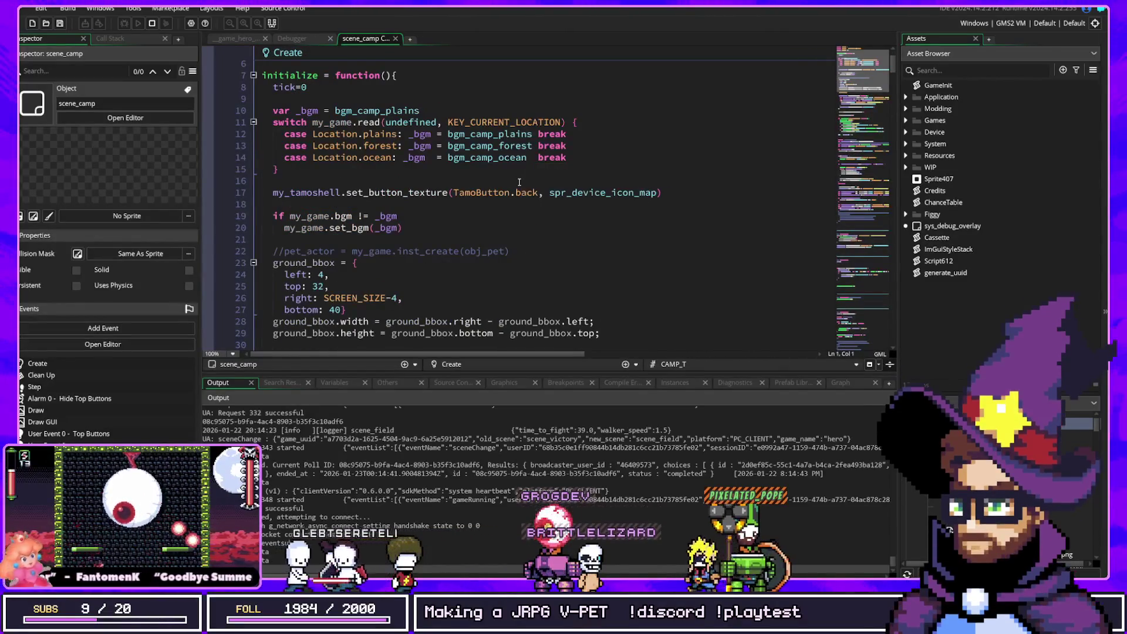
{"action": "scroll", "coordinate": [519, 182], "scroll_direction": "down", "scroll_amount": 2}
{"action": "scroll", "coordinate": [519, 182], "scroll_direction": "down", "scroll_amount": 4}
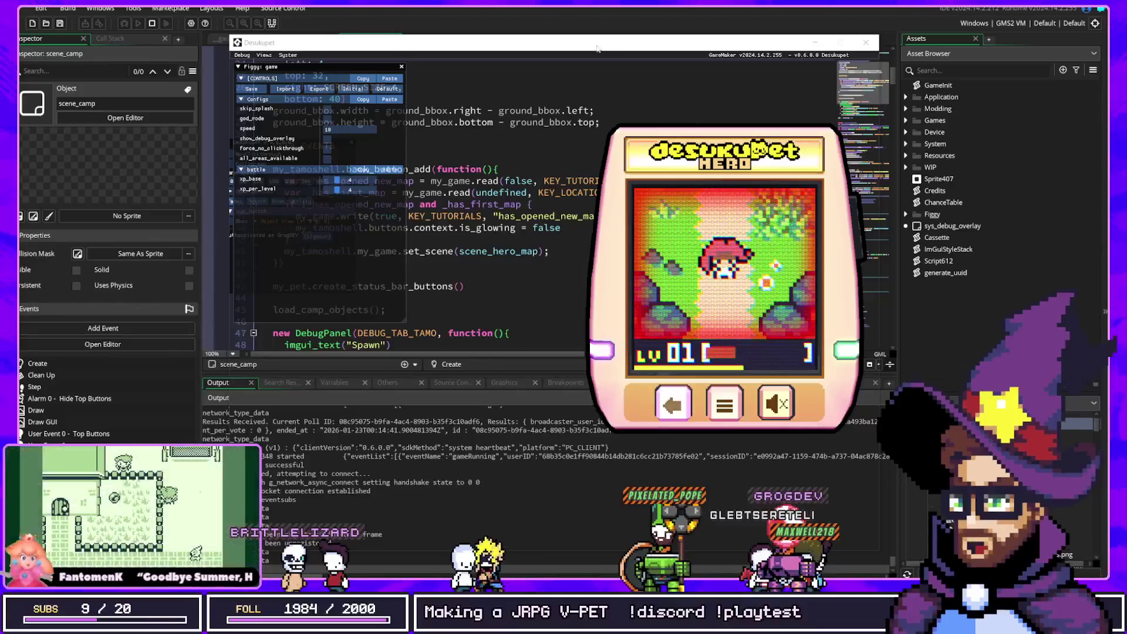
{"action": "left_click", "coordinate": [516, 29]}
{"action": "scroll", "coordinate": [491, 238], "scroll_direction": "up", "scroll_amount": 10}
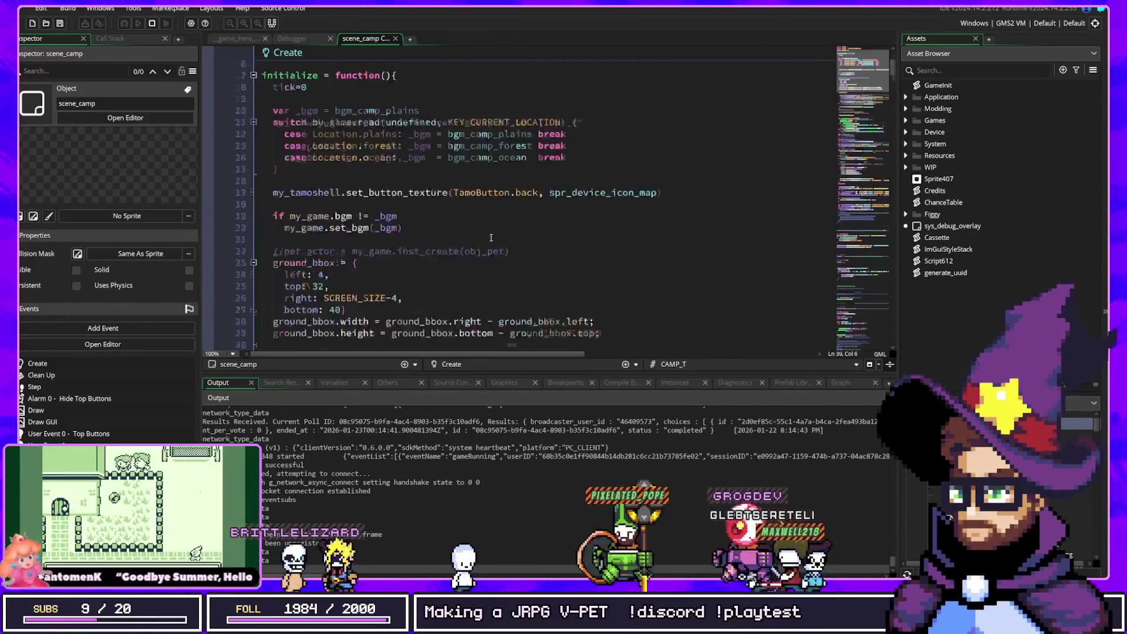
{"action": "scroll", "coordinate": [491, 237], "scroll_direction": "down", "scroll_amount": 4}
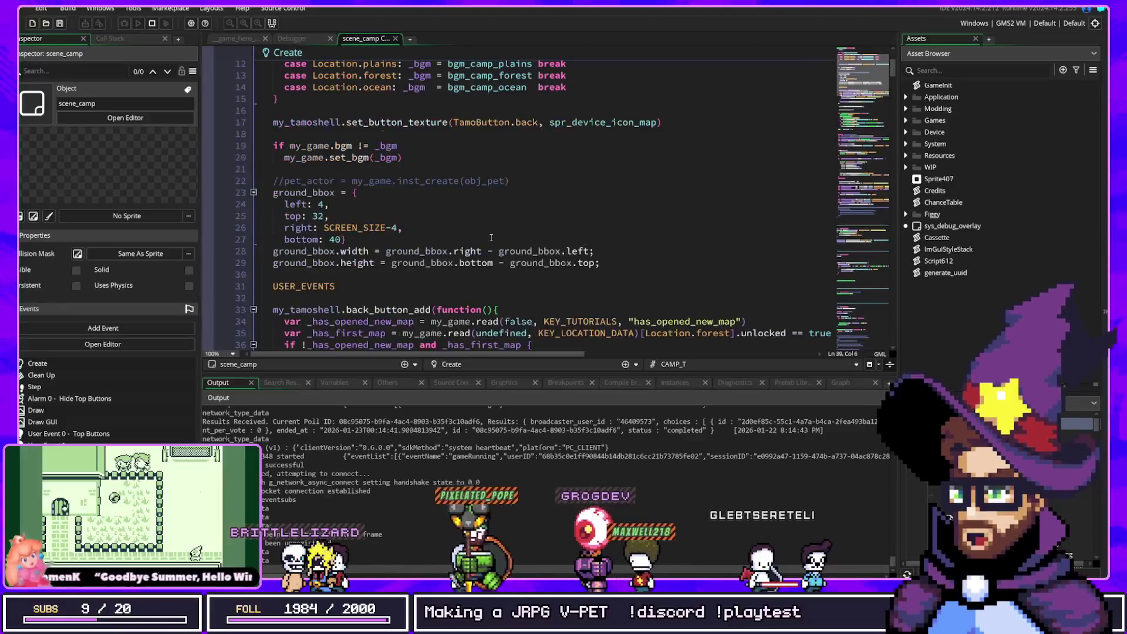
Search for 'scene_field' and open its Create code in a new tab
{"action": "left_click", "coordinate": [486, 192]}
{"action": "key", "text": "ctrl+t"}
{"action": "type", "text": "scene_"}
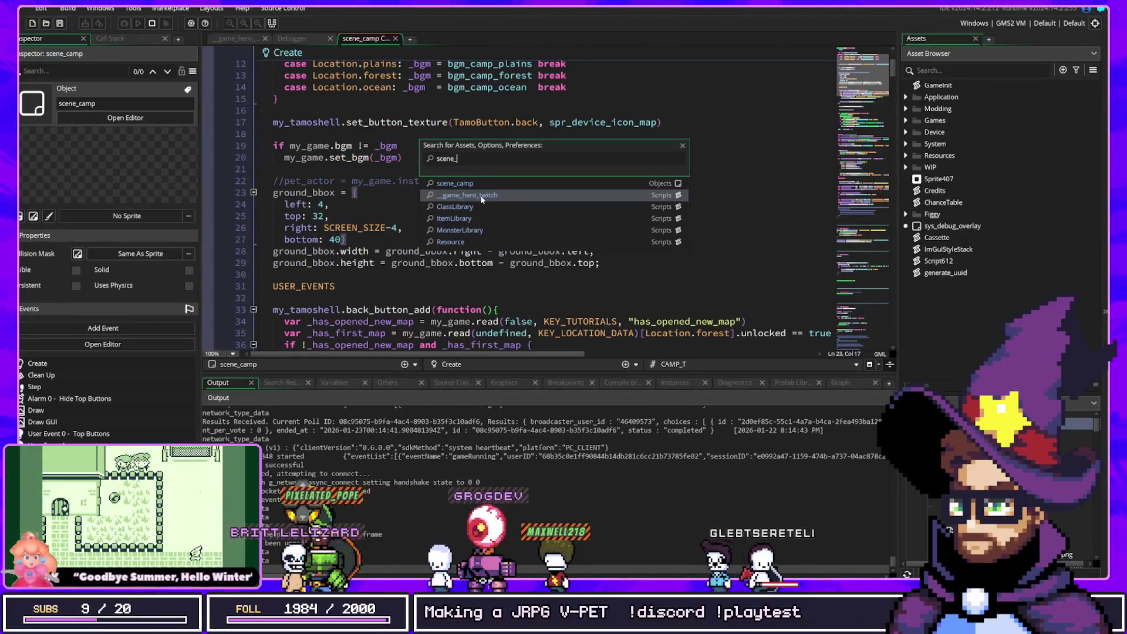
{"action": "type", "text": "field"}
{"action": "key", "text": "Return"}
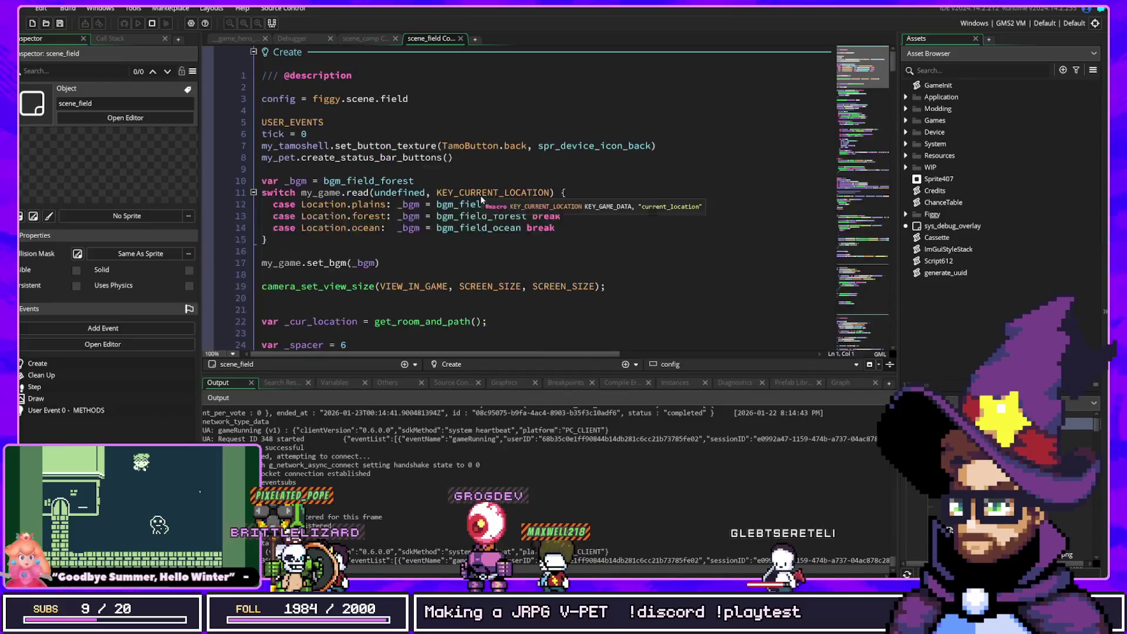
Scroll through scene_field's Create code, including the location-based music selection
{"action": "left_click", "coordinate": [404, 181]}
{"action": "scroll", "coordinate": [402, 181], "scroll_direction": "down", "scroll_amount": 4}
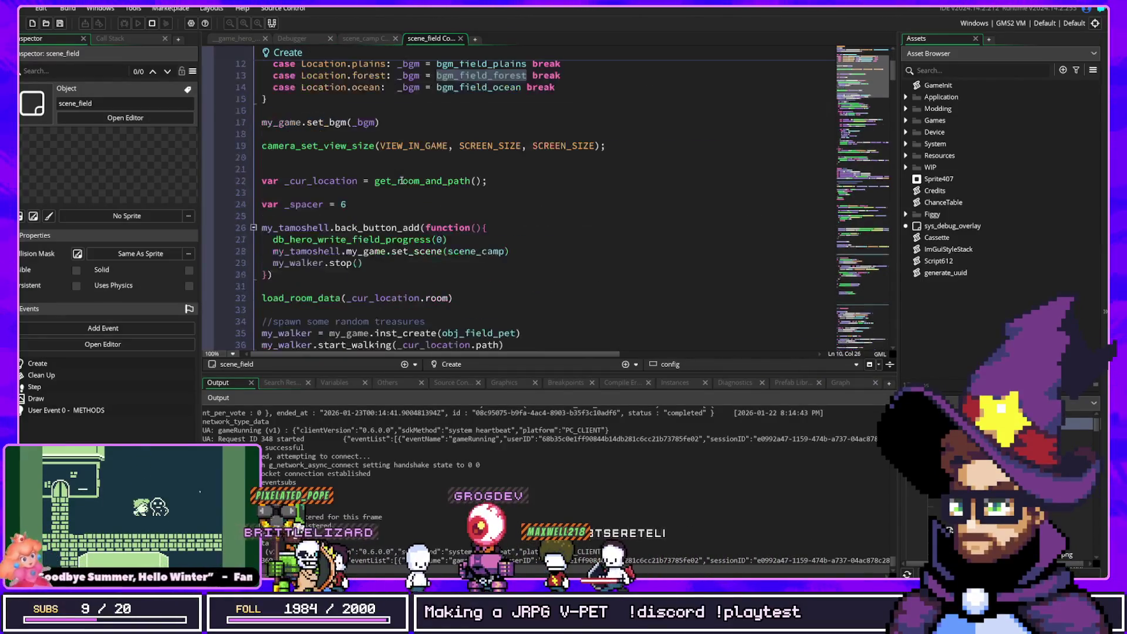
{"action": "scroll", "coordinate": [487, 182], "scroll_direction": "down", "scroll_amount": 6}
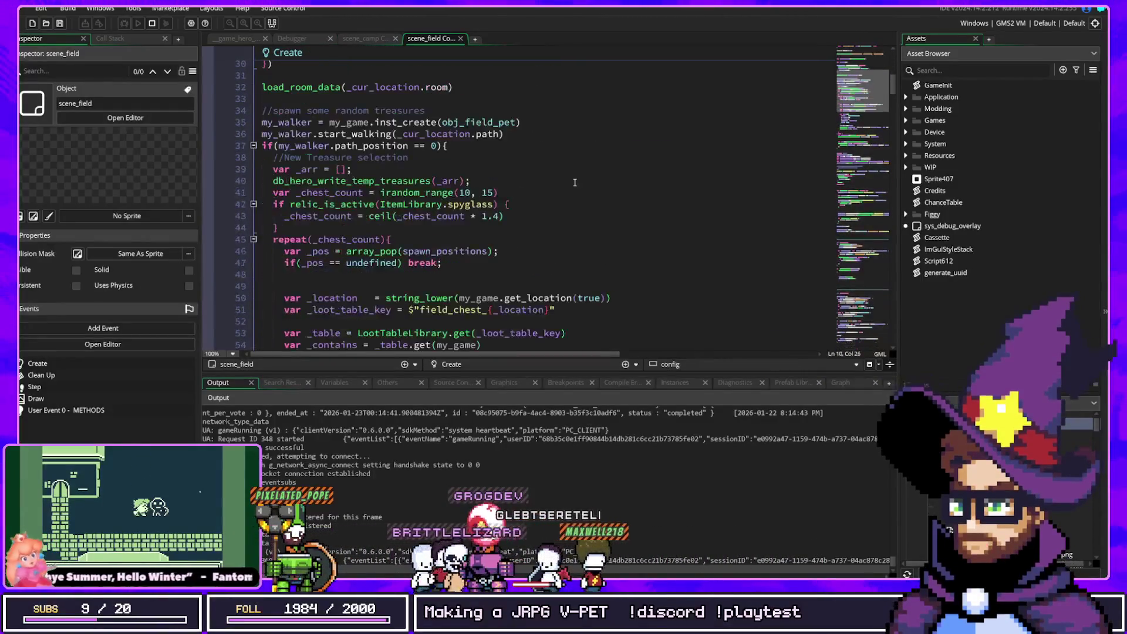
{"action": "scroll", "coordinate": [563, 210], "scroll_direction": "down", "scroll_amount": 20}
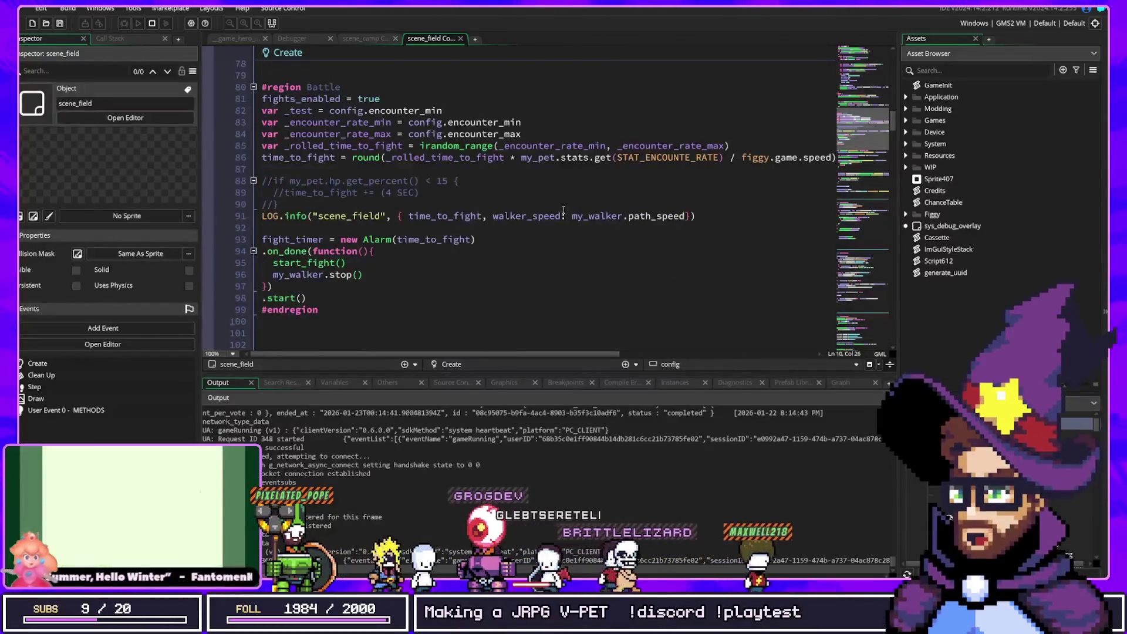
{"action": "scroll", "coordinate": [564, 210], "scroll_direction": "down", "scroll_amount": 12}
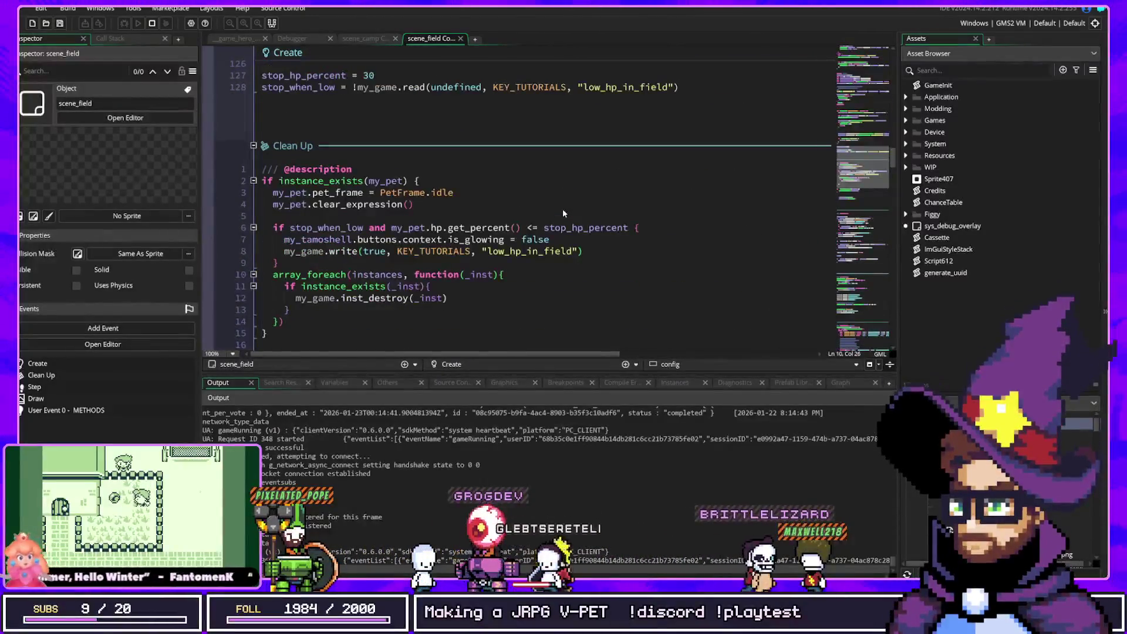
{"action": "scroll", "coordinate": [562, 211], "scroll_direction": "down", "scroll_amount": 3}
{"action": "scroll", "coordinate": [563, 209], "scroll_direction": "down", "scroll_amount": 5}
{"action": "scroll", "coordinate": [563, 209], "scroll_direction": "up", "scroll_amount": 20}
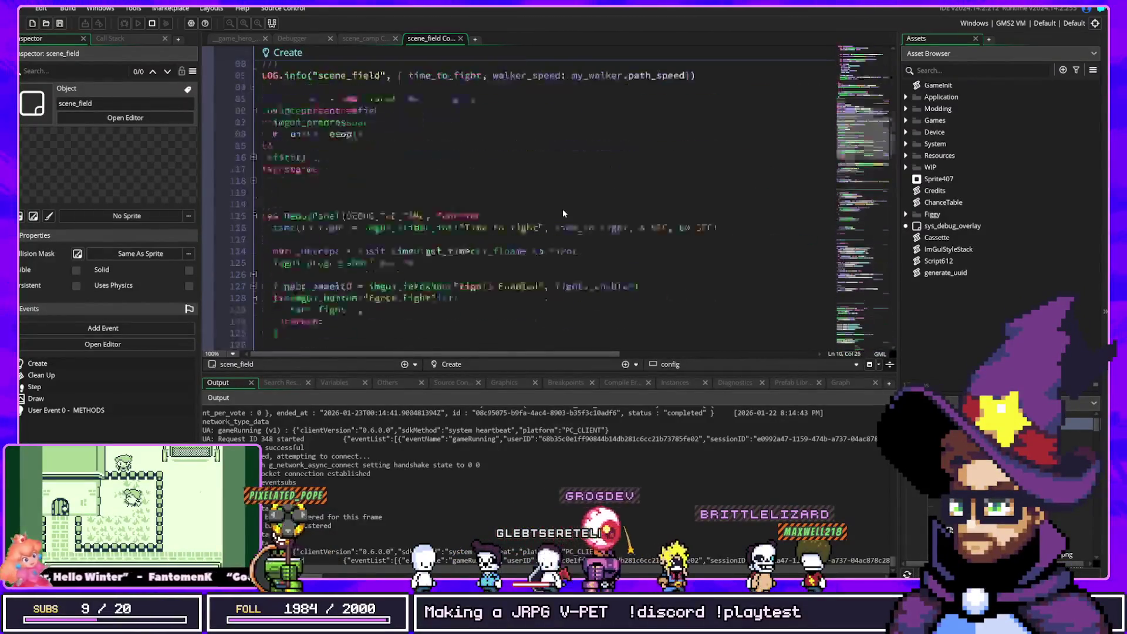
{"action": "scroll", "coordinate": [562, 209], "scroll_direction": "up", "scroll_amount": 16}
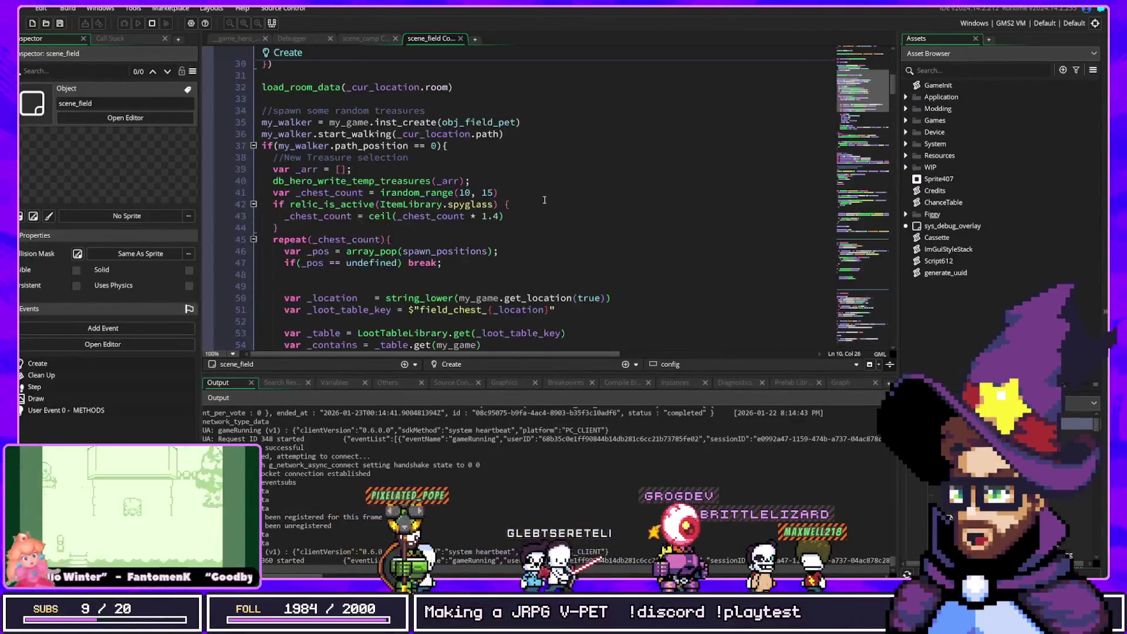
Collapse the treasure-spawning block at line 37 and scroll down to the start_fight method
{"action": "left_click", "coordinate": [254, 146]}
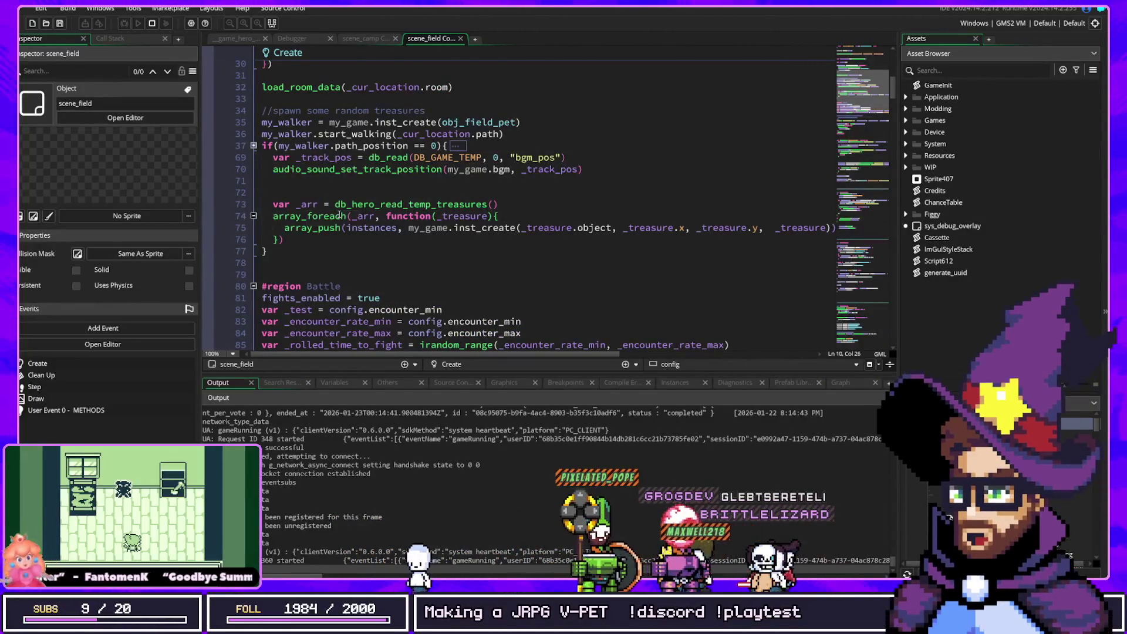
{"action": "scroll", "coordinate": [339, 216], "scroll_direction": "down", "scroll_amount": 6}
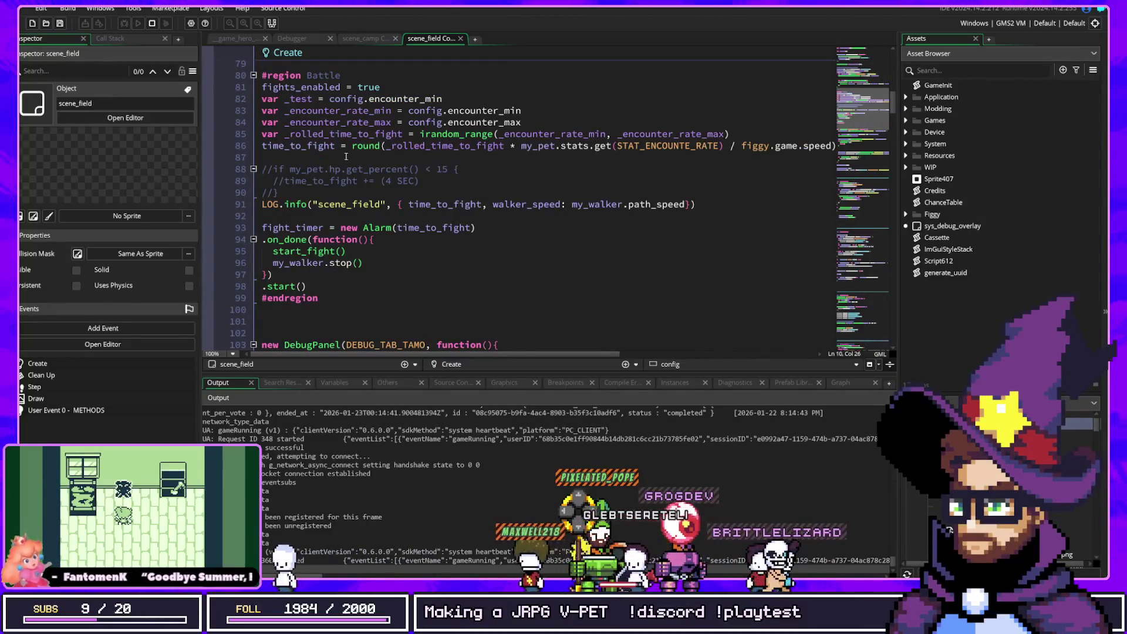
{"action": "scroll", "coordinate": [349, 207], "scroll_direction": "down", "scroll_amount": 2}
{"action": "scroll", "coordinate": [350, 211], "scroll_direction": "down", "scroll_amount": 8}
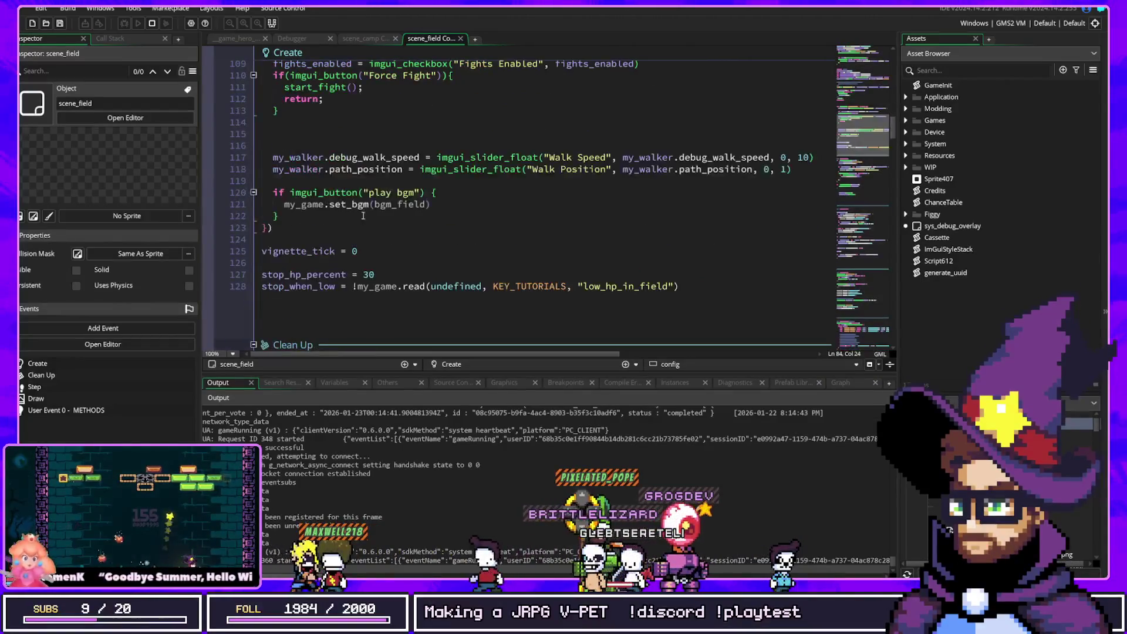
{"action": "scroll", "coordinate": [441, 185], "scroll_direction": "down", "scroll_amount": 15}
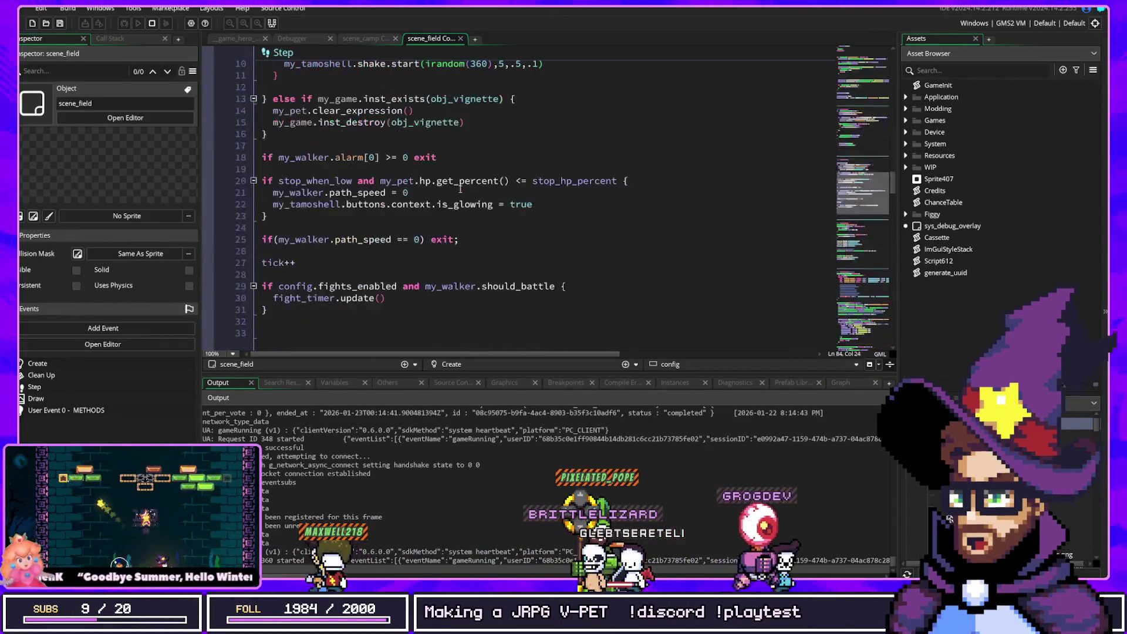
{"action": "scroll", "coordinate": [461, 189], "scroll_direction": "down", "scroll_amount": 20}
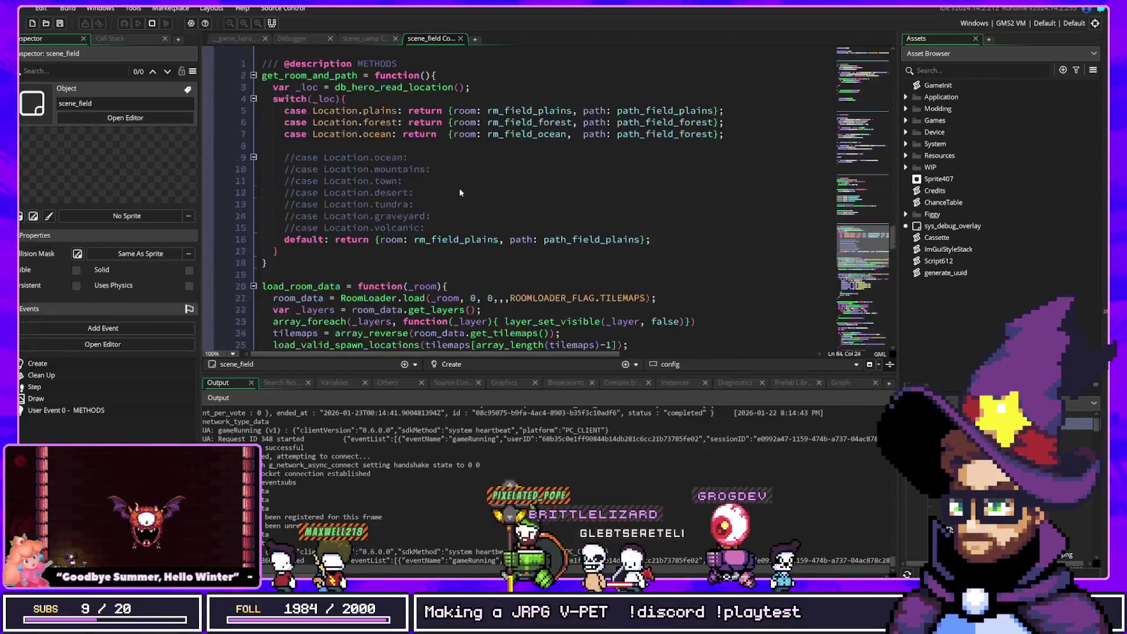
{"action": "scroll", "coordinate": [460, 192], "scroll_direction": "down", "scroll_amount": 14}
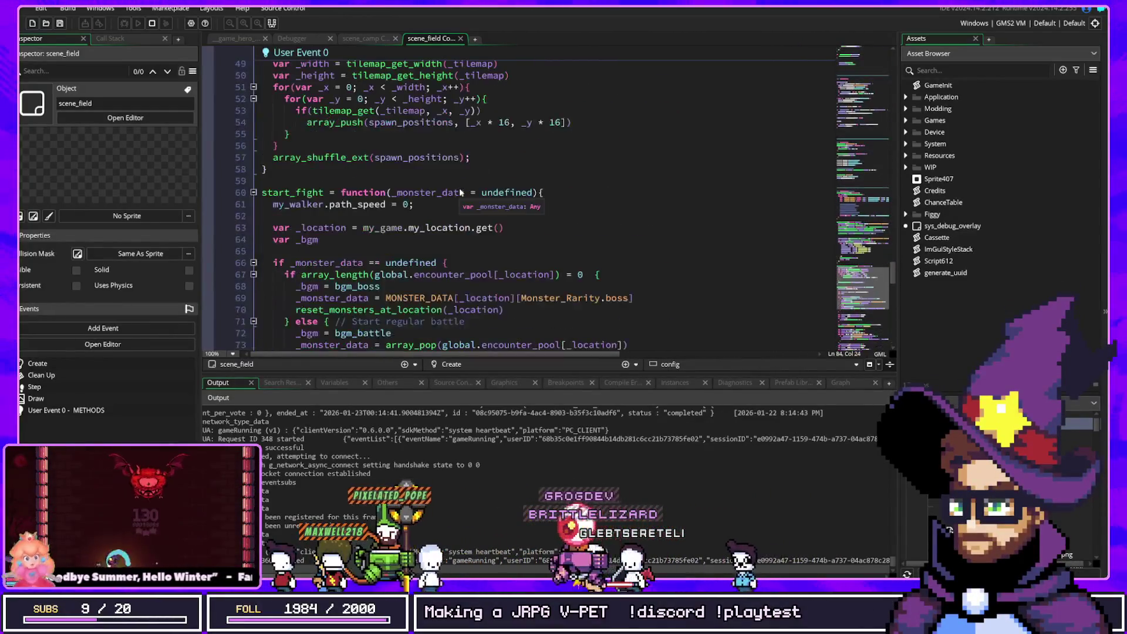
{"action": "scroll", "coordinate": [460, 192], "scroll_direction": "down", "scroll_amount": 10}
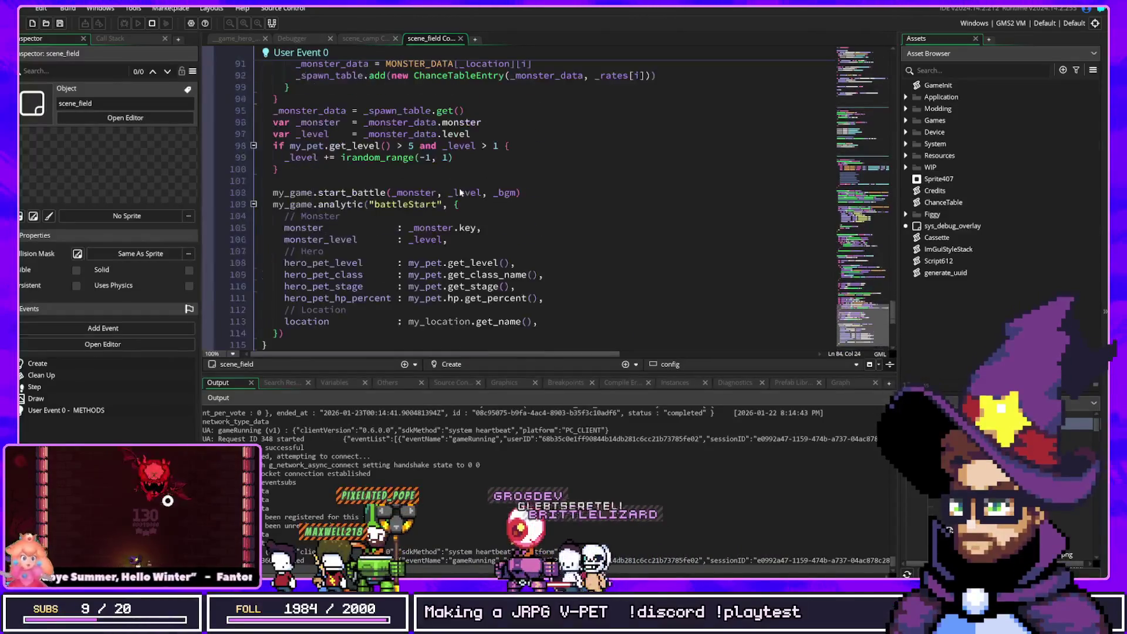
{"action": "left_click", "coordinate": [489, 192]}
{"action": "key", "text": "ctrl+t"}
Find obj_field_pet with a 'field_pet' asset search and open its Create code
{"action": "type", "text": "walke"}
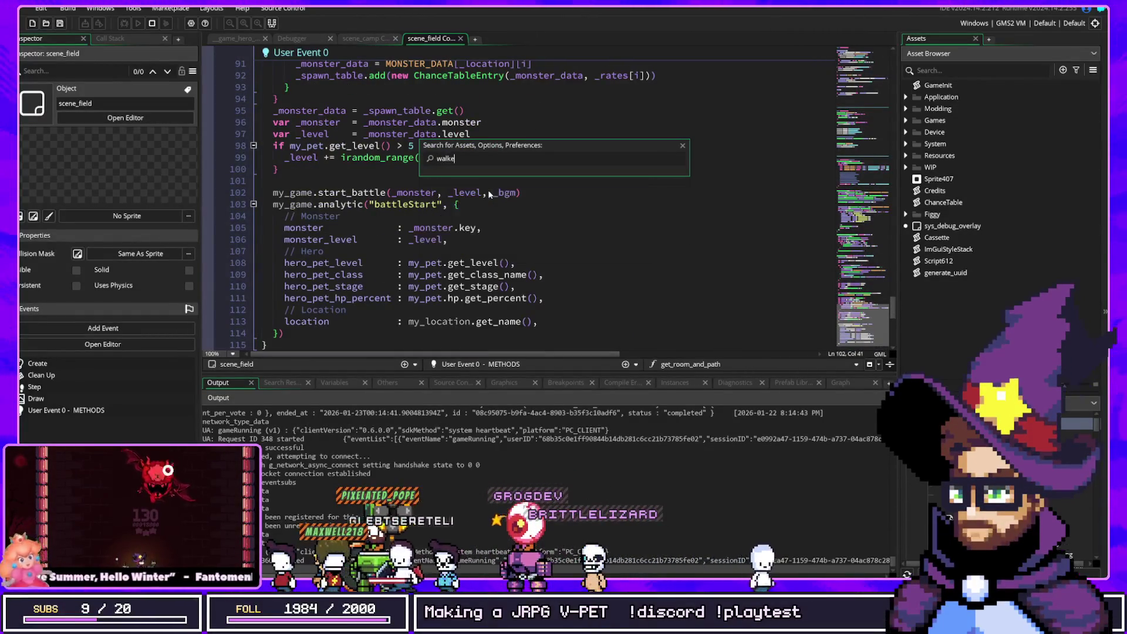
{"action": "key", "text": "BackSpace"}
{"action": "key", "text": "BackSpace"}
{"action": "key", "text": "BackSpace"}
{"action": "type", "text": "field_pet"}
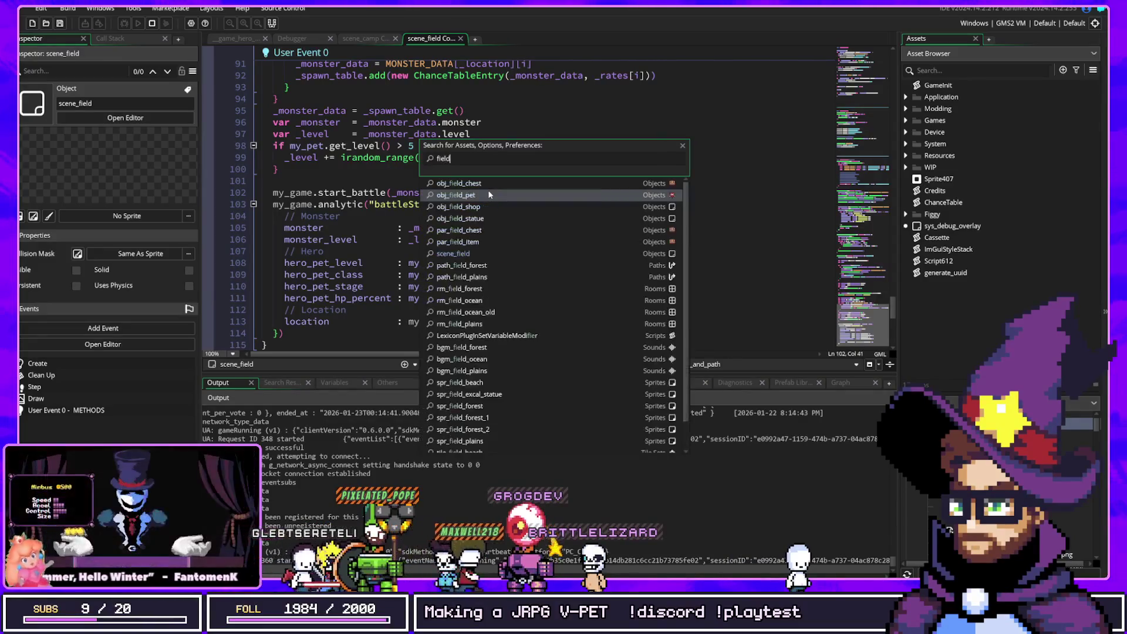
{"action": "left_click", "coordinate": [489, 192]}
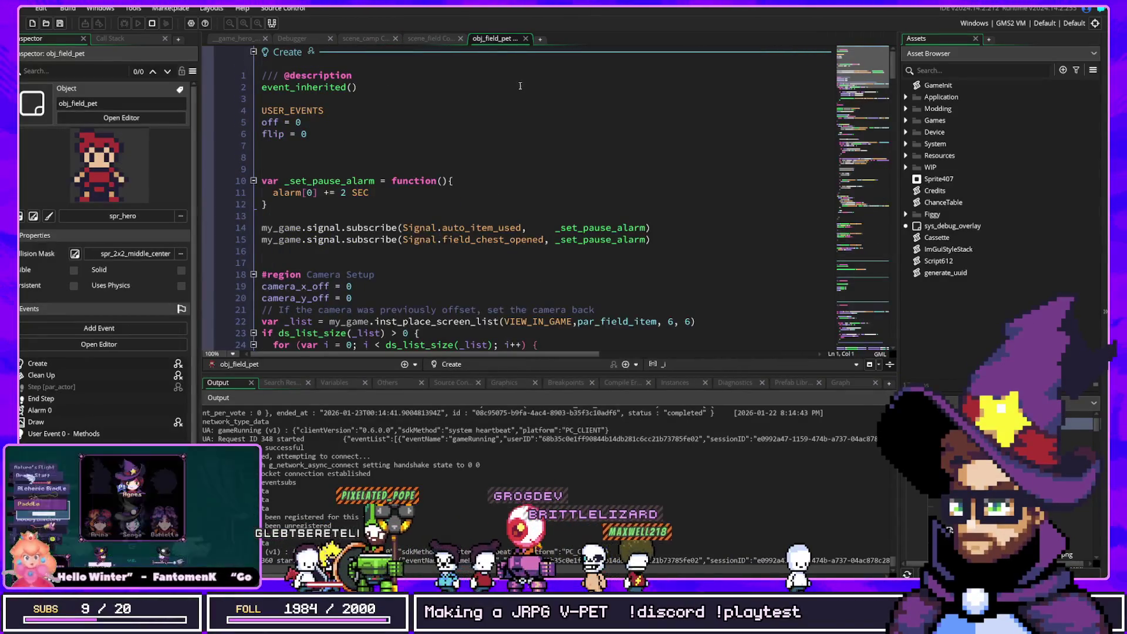
{"action": "scroll", "coordinate": [482, 183], "scroll_direction": "down", "scroll_amount": 4}
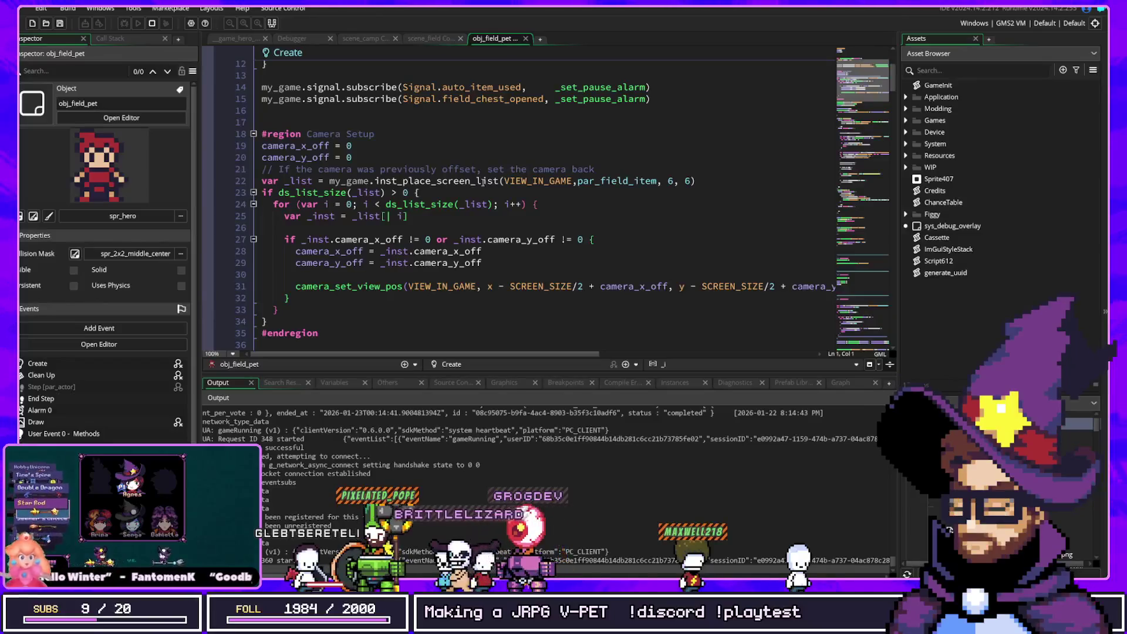
{"action": "scroll", "coordinate": [483, 183], "scroll_direction": "down", "scroll_amount": 5}
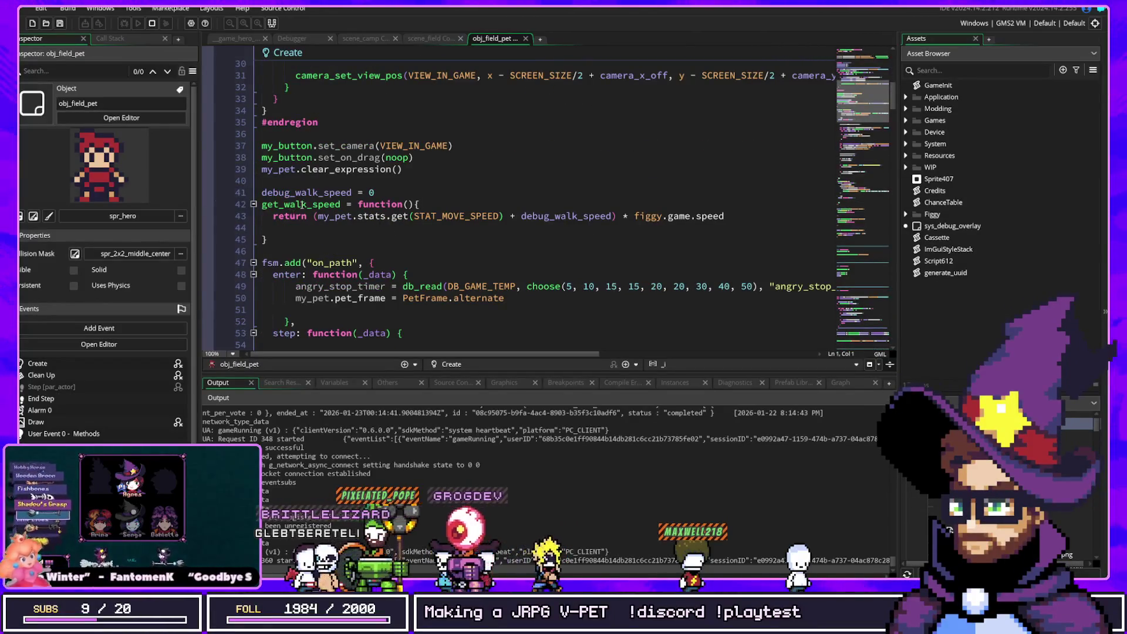
{"action": "scroll", "coordinate": [387, 207], "scroll_direction": "down", "scroll_amount": 4}
In the on_path step code, add 'and' to the low-hp path speed condition, then delete it again
{"action": "left_click", "coordinate": [366, 208]}
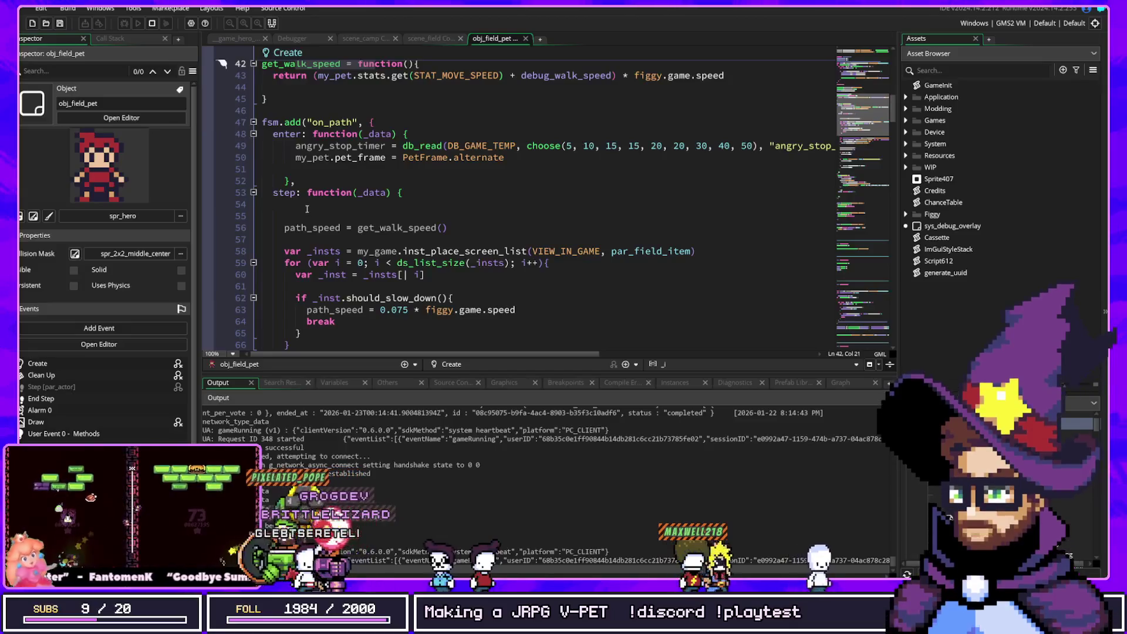
{"action": "scroll", "coordinate": [392, 203], "scroll_direction": "down", "scroll_amount": 2}
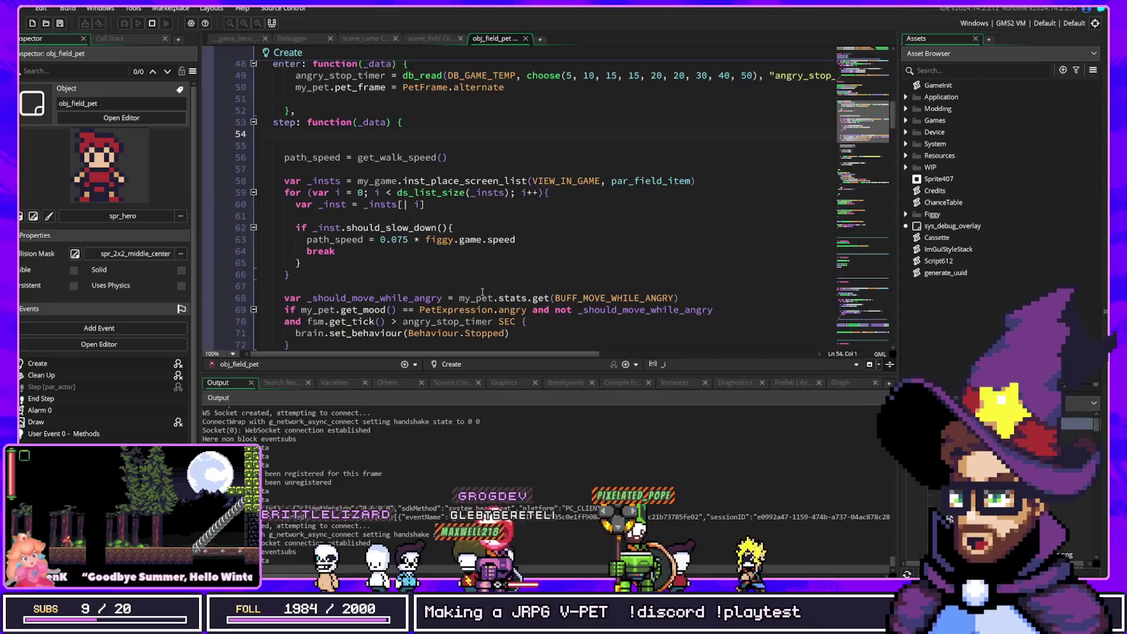
{"action": "scroll", "coordinate": [478, 281], "scroll_direction": "down", "scroll_amount": 2}
{"action": "scroll", "coordinate": [482, 292], "scroll_direction": "down", "scroll_amount": 6}
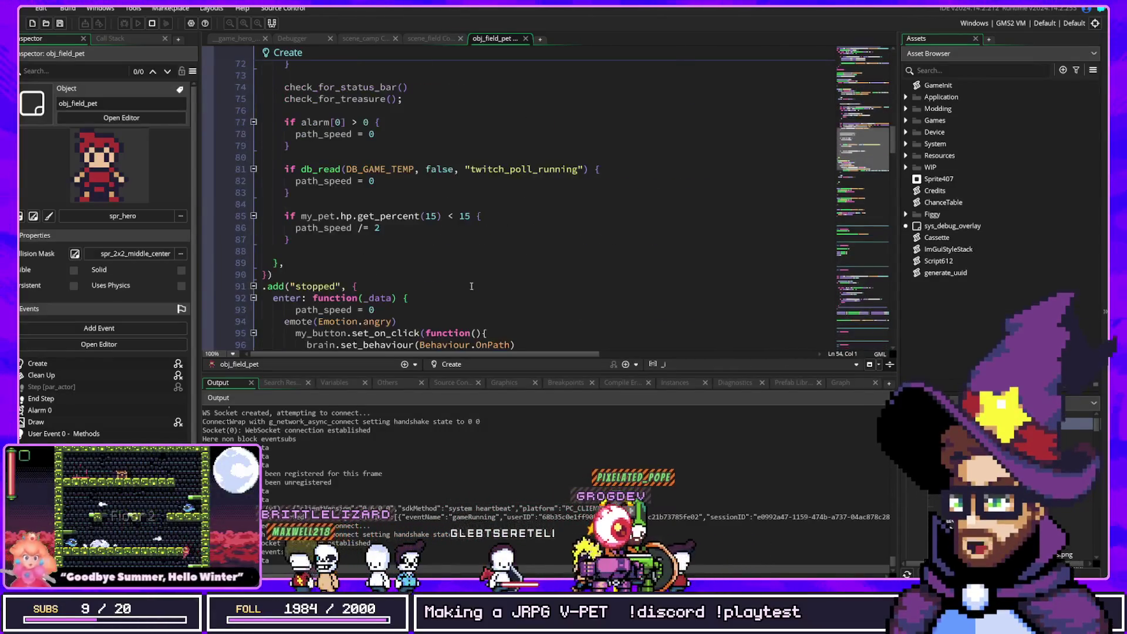
{"action": "left_click_drag", "start_coordinate": [297, 240], "coordinate": [231, 222]}
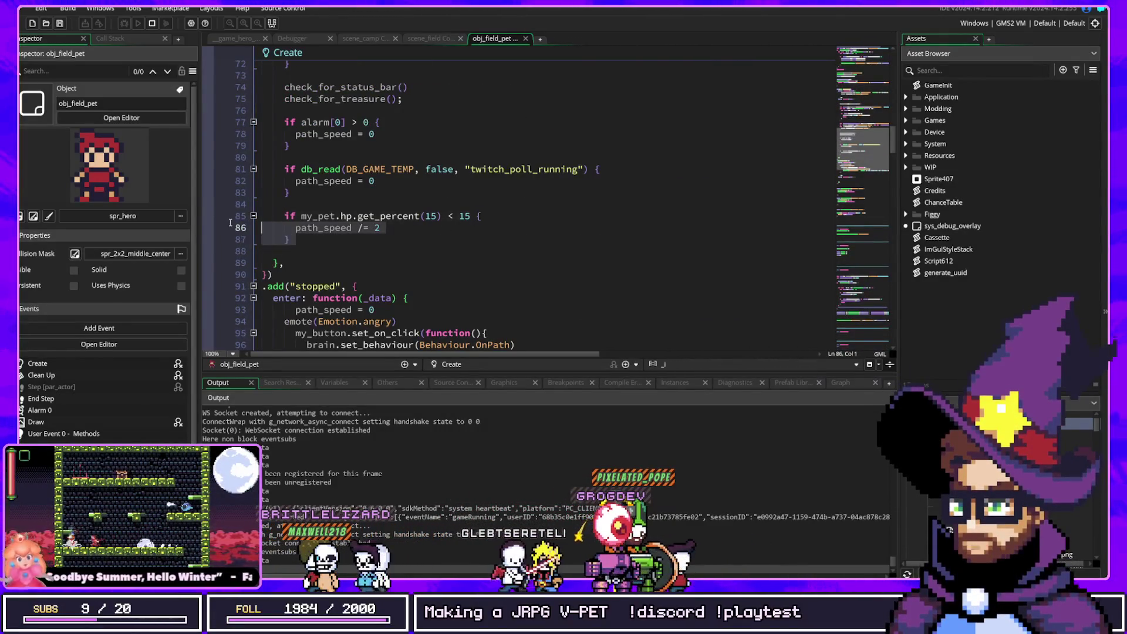
{"action": "left_click", "coordinate": [485, 215]}
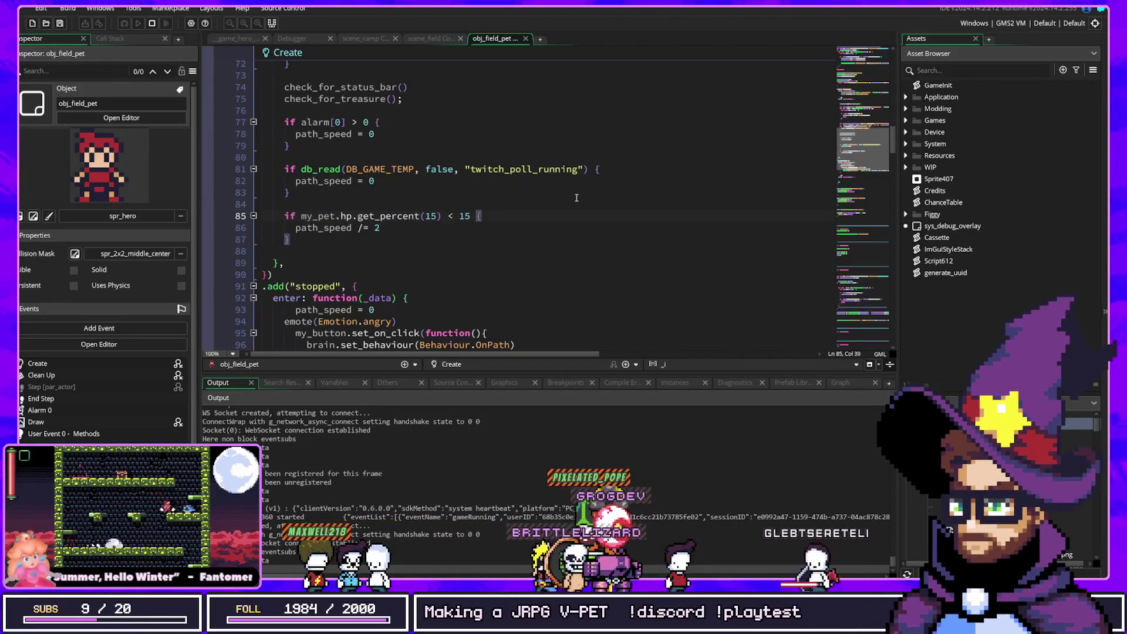
{"action": "type", "text": "and"}
{"action": "key", "text": "BackSpace"}
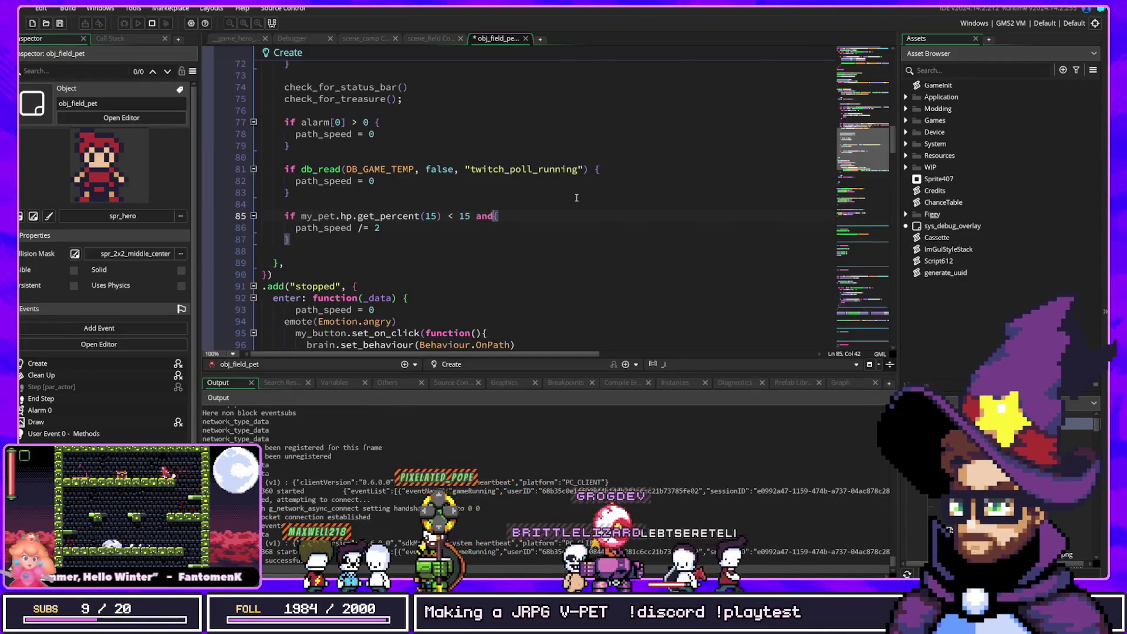
{"action": "key", "text": "BackSpace"}
{"action": "key", "text": "BackSpace"}
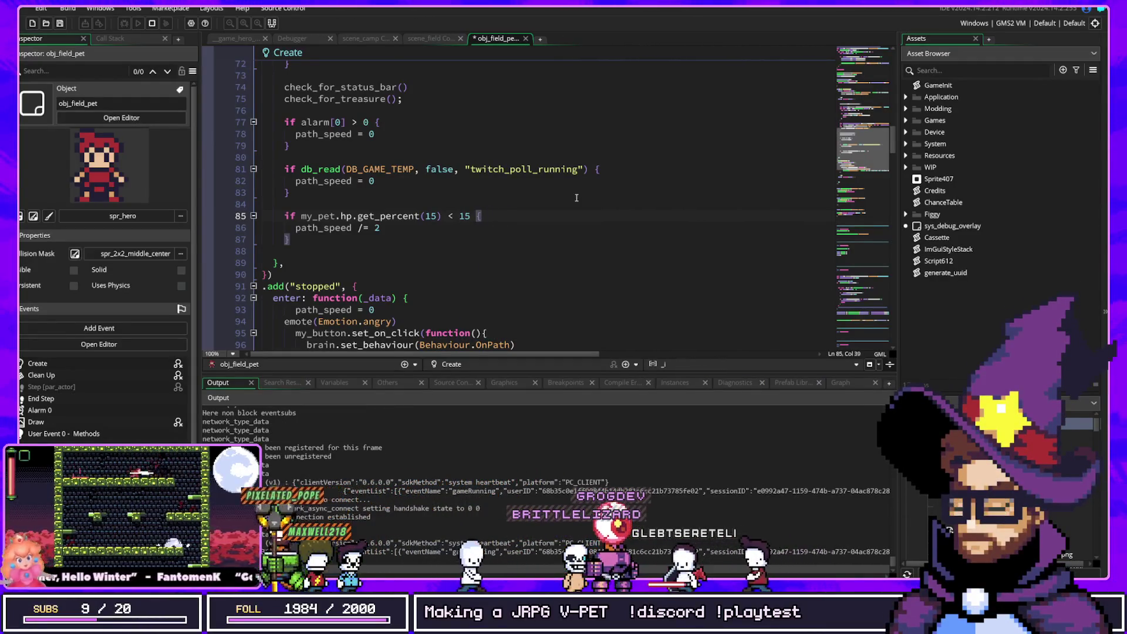
{"action": "key", "text": "ctrl+t"}
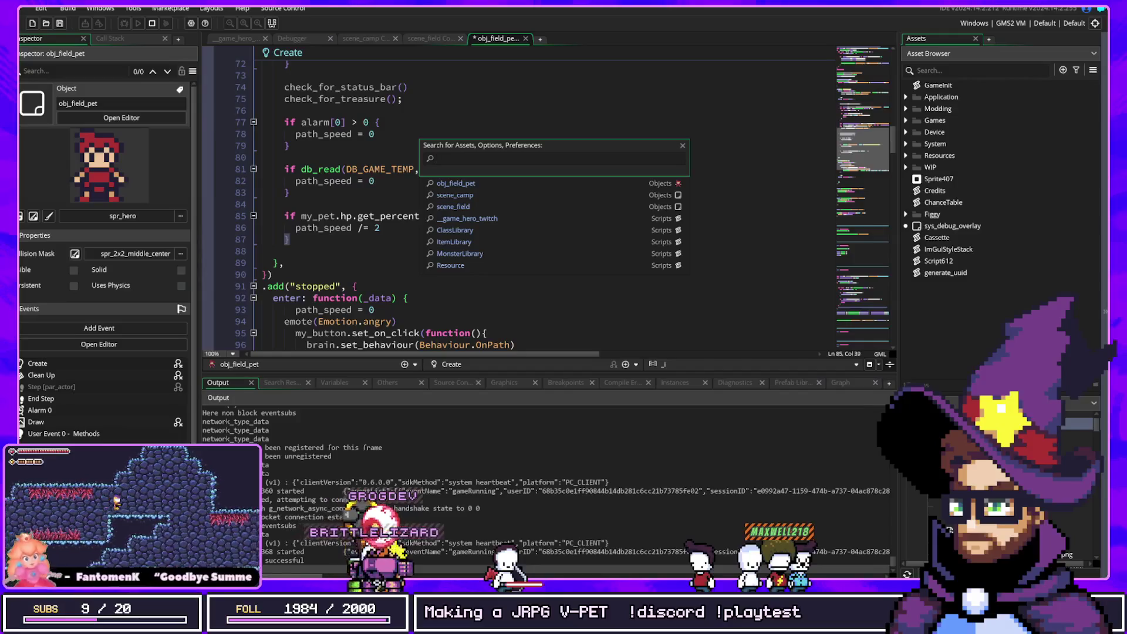
Dismiss the asset search, search assets for 'devic', and open the DeviceTheme script
{"action": "left_click", "coordinate": [719, 114]}
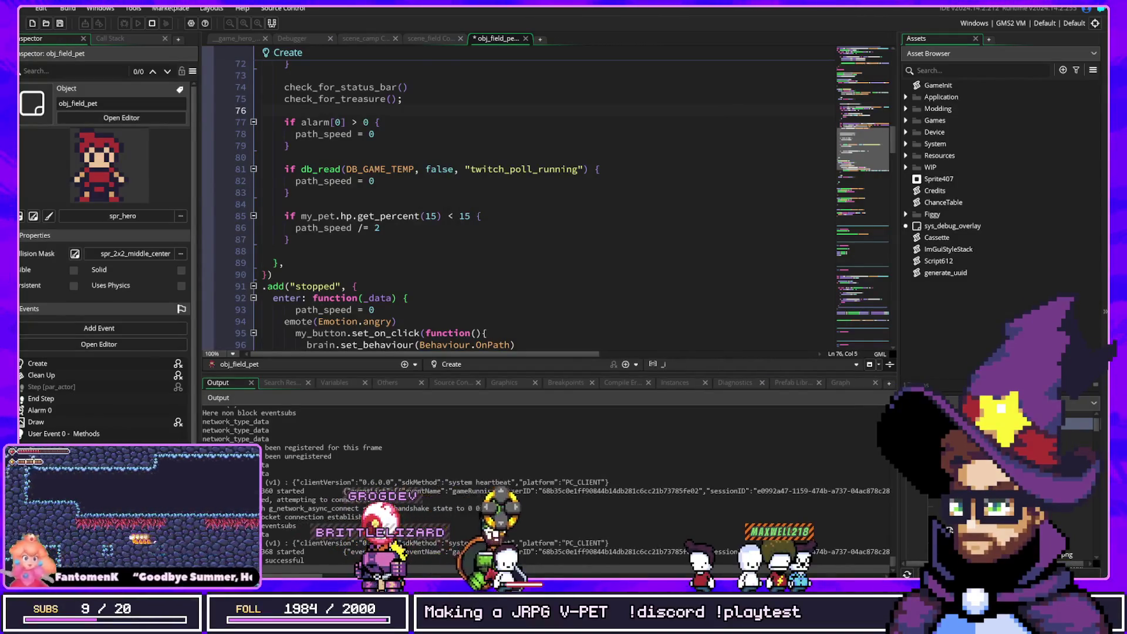
{"action": "left_click", "coordinate": [586, 9]}
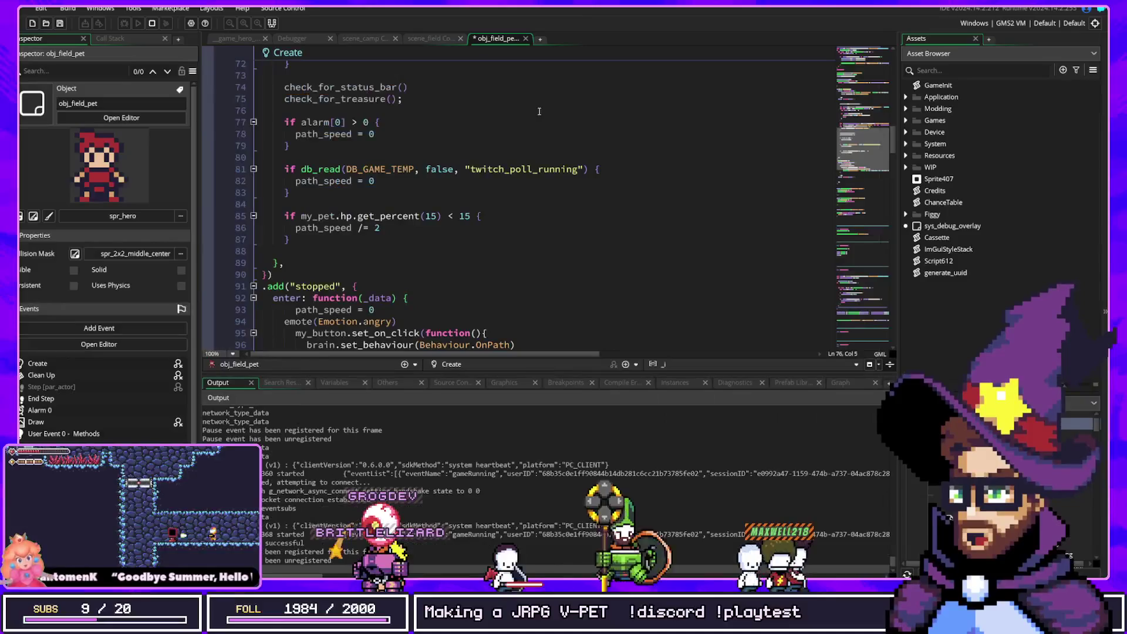
{"action": "key", "text": "ctrl+shift+f"}
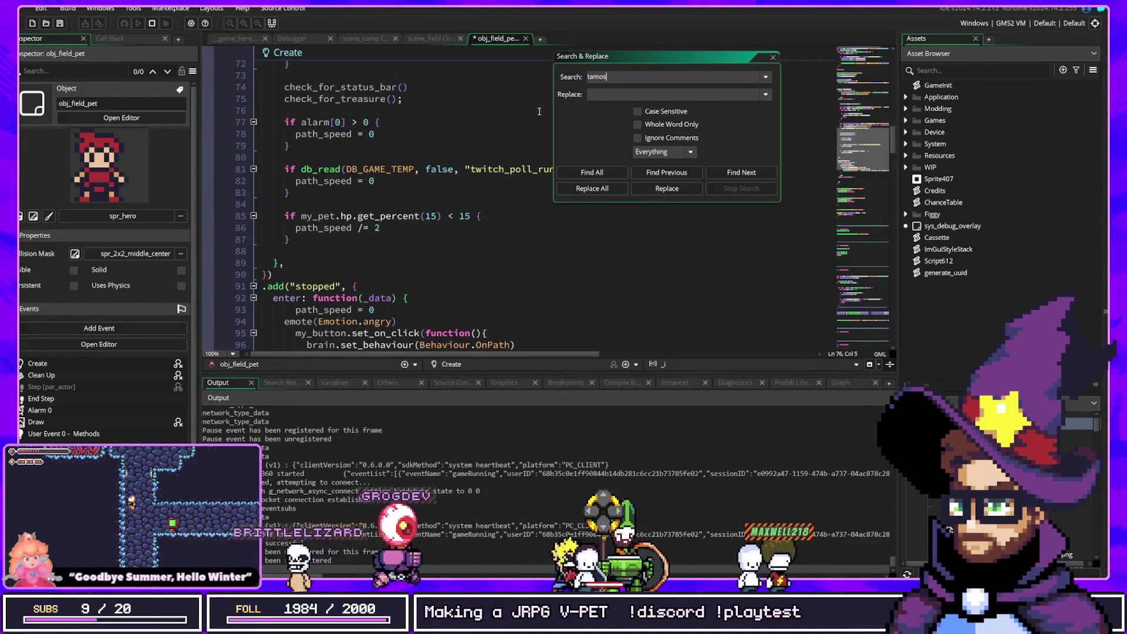
{"action": "key", "text": "ctrl+t"}
{"action": "type", "text": "devi"}
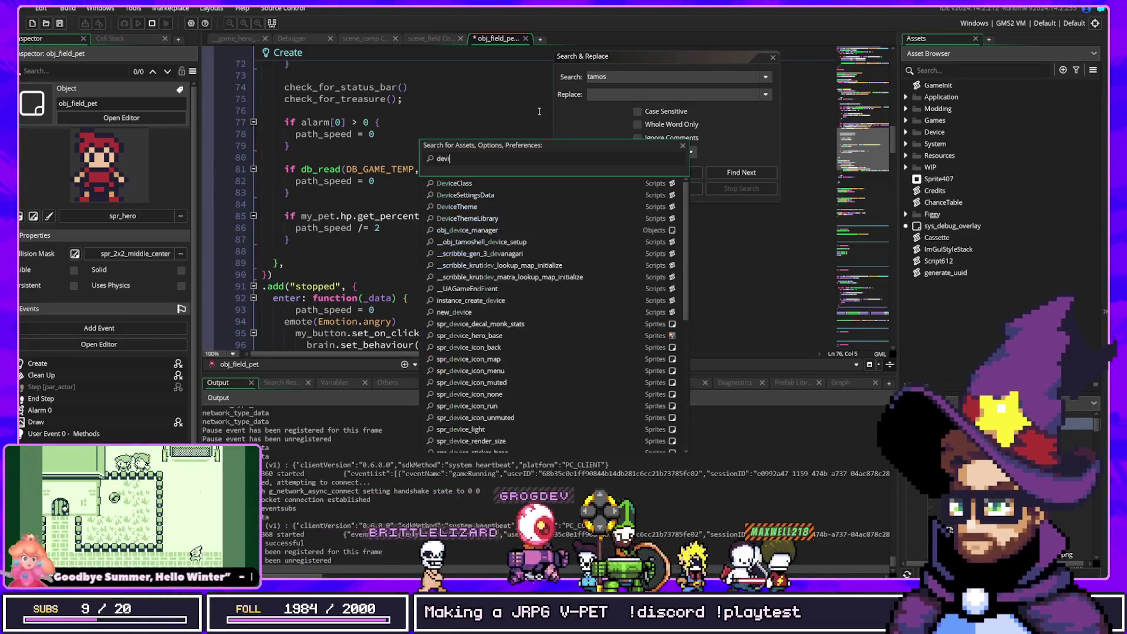
{"action": "type", "text": "c"}
{"action": "key", "text": "Down"}
{"action": "key", "text": "Down"}
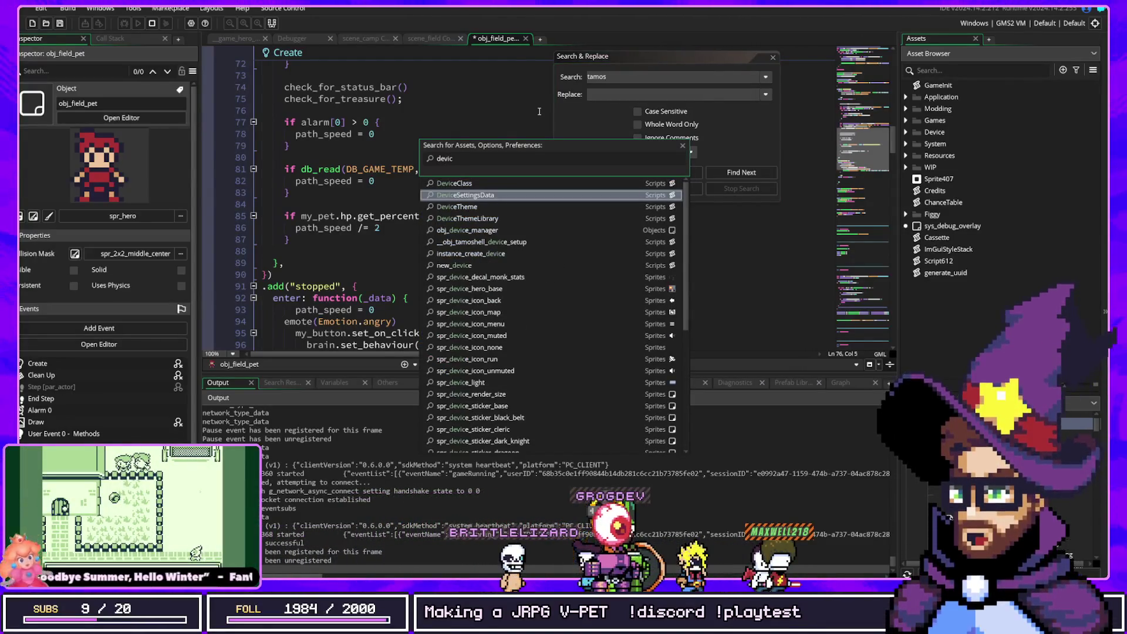
{"action": "key", "text": "Down"}
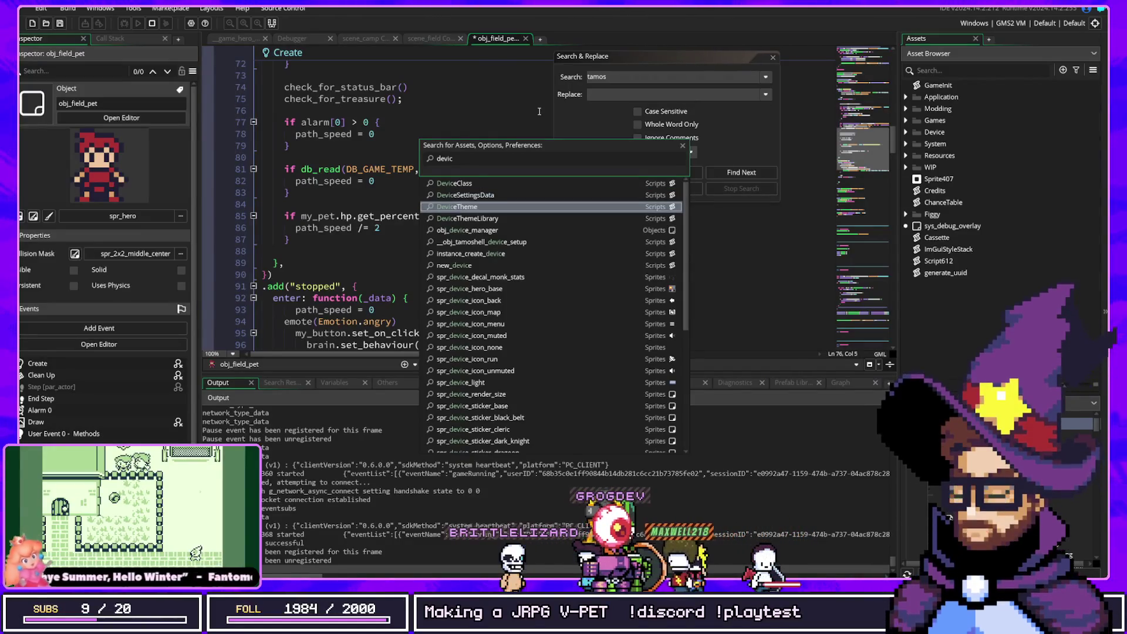
{"action": "key", "text": "Return"}
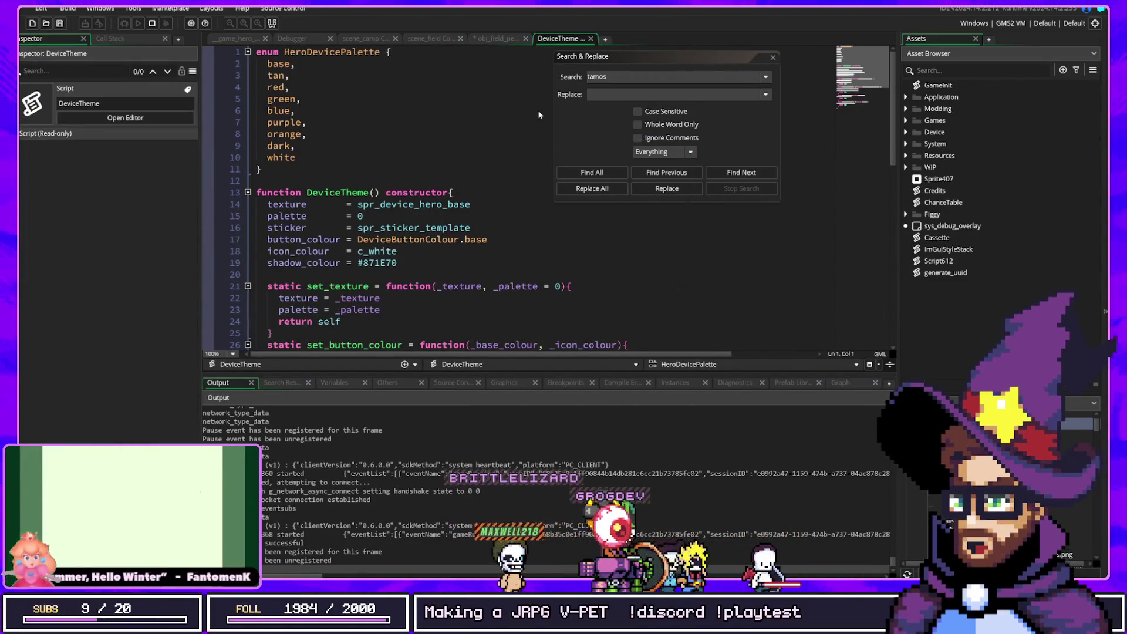
Open the DeviceClass script from a 'device' asset search and read through its LED code
{"action": "key", "text": "ctrl+t"}
{"action": "type", "text": "device"}
{"action": "key", "text": "Return"}
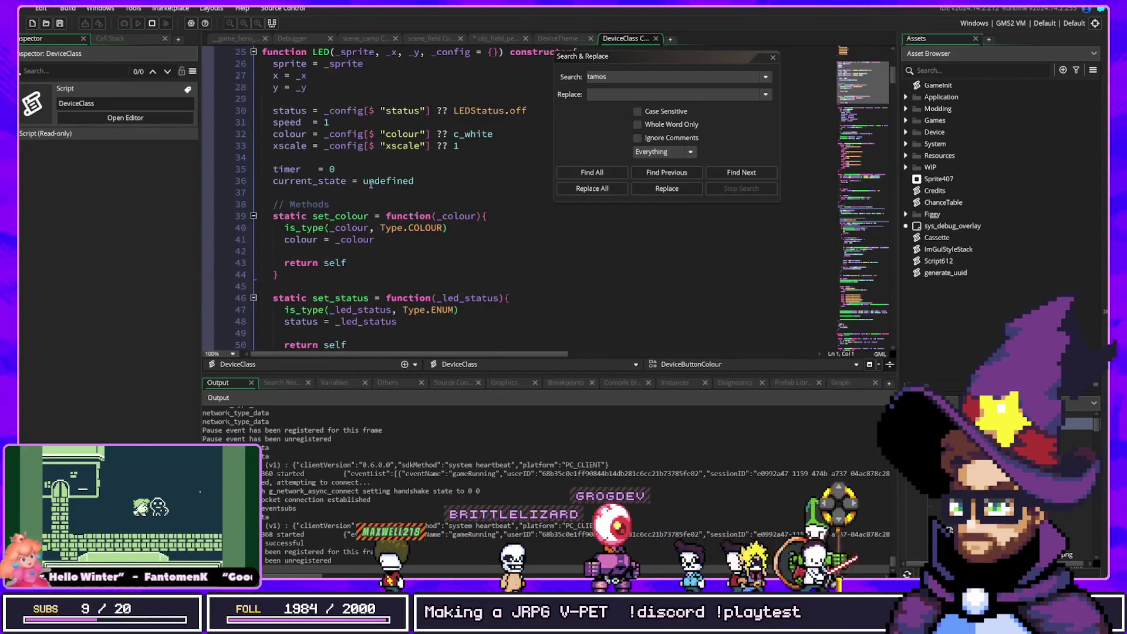
{"action": "scroll", "coordinate": [374, 185], "scroll_direction": "down", "scroll_amount": 8}
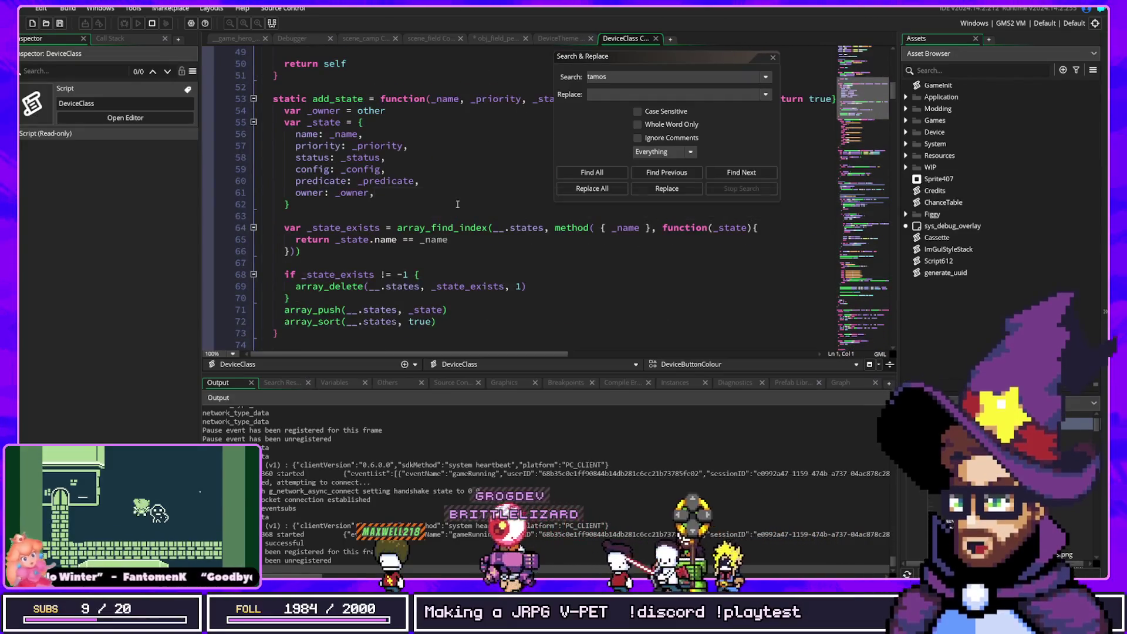
{"action": "key", "text": "Escape"}
{"action": "scroll", "coordinate": [689, 125], "scroll_direction": "down", "scroll_amount": 4}
{"action": "scroll", "coordinate": [689, 125], "scroll_direction": "down", "scroll_amount": 2}
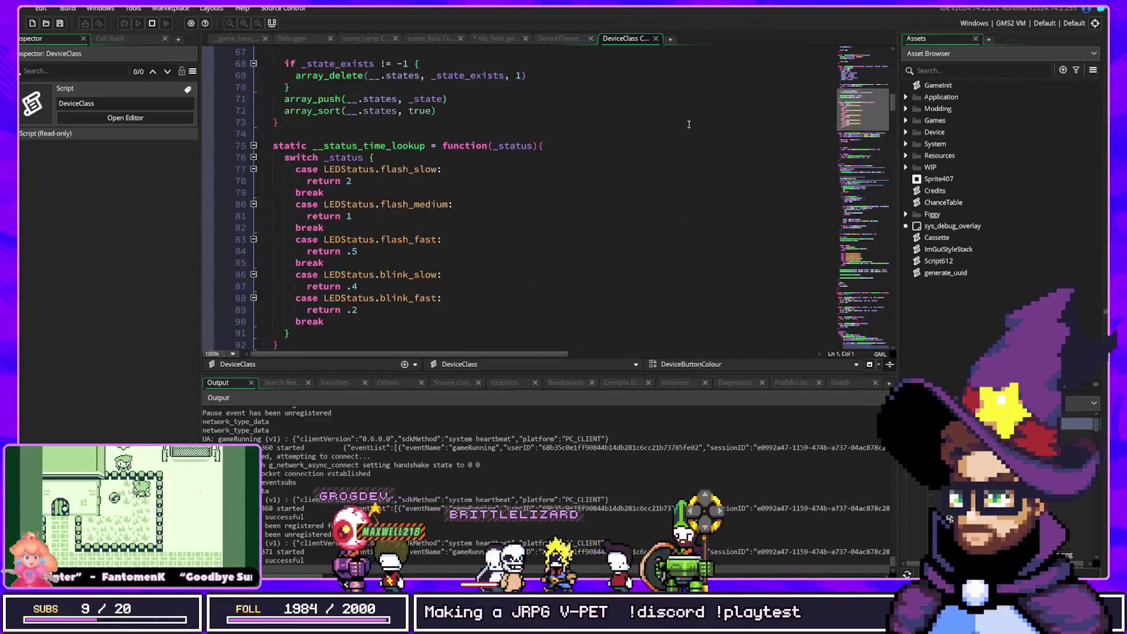
{"action": "scroll", "coordinate": [643, 142], "scroll_direction": "down", "scroll_amount": 10}
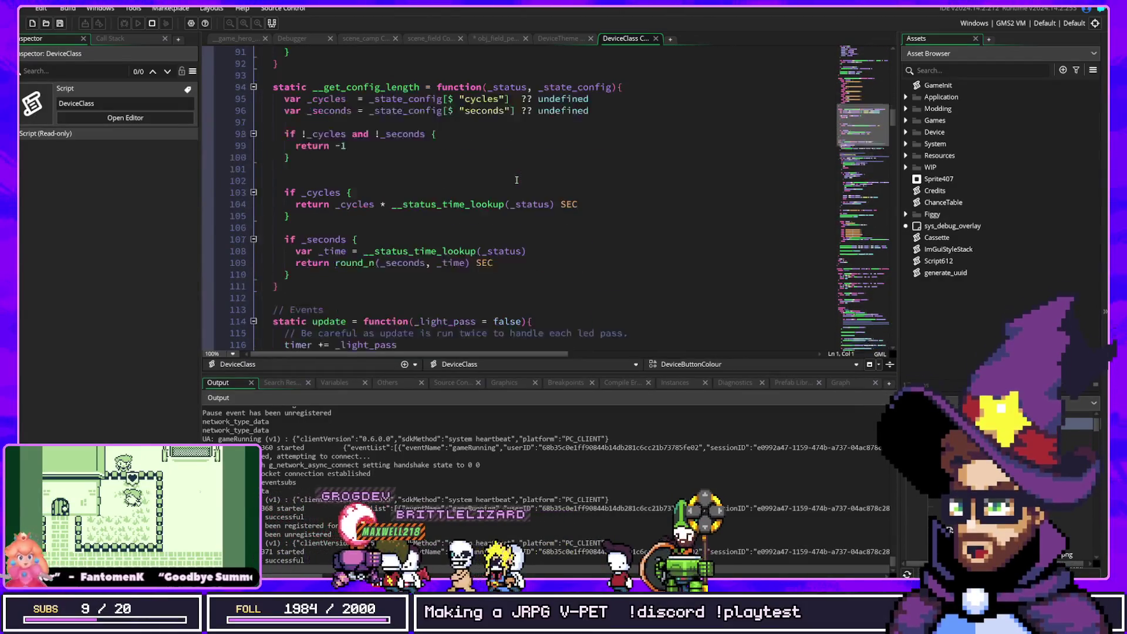
{"action": "scroll", "coordinate": [516, 180], "scroll_direction": "down", "scroll_amount": 12}
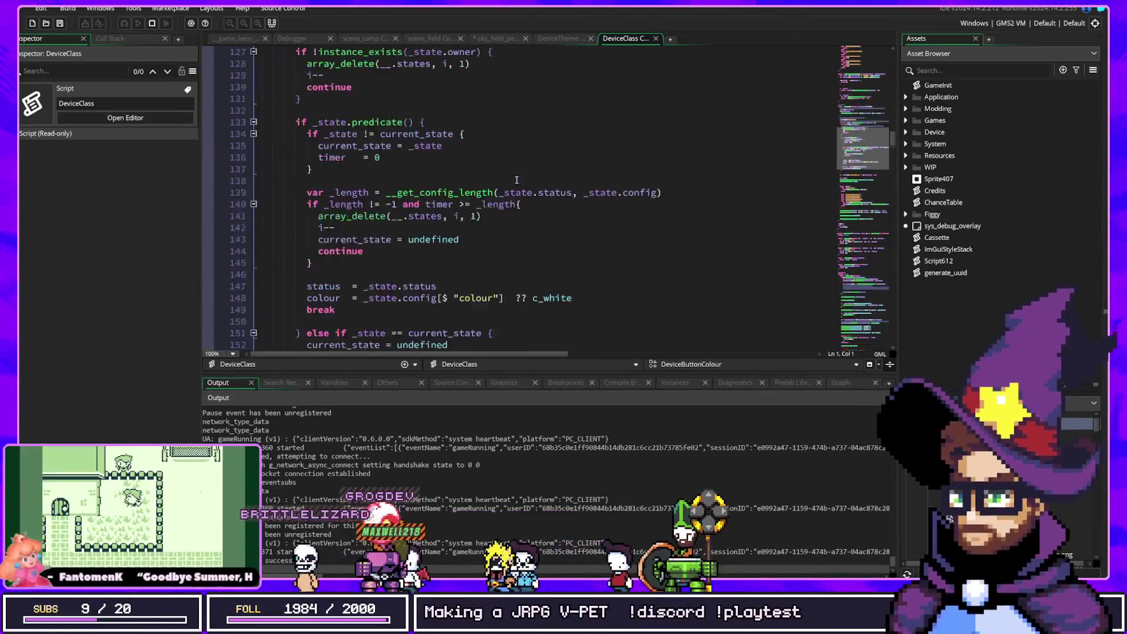
{"action": "scroll", "coordinate": [516, 180], "scroll_direction": "down", "scroll_amount": 8}
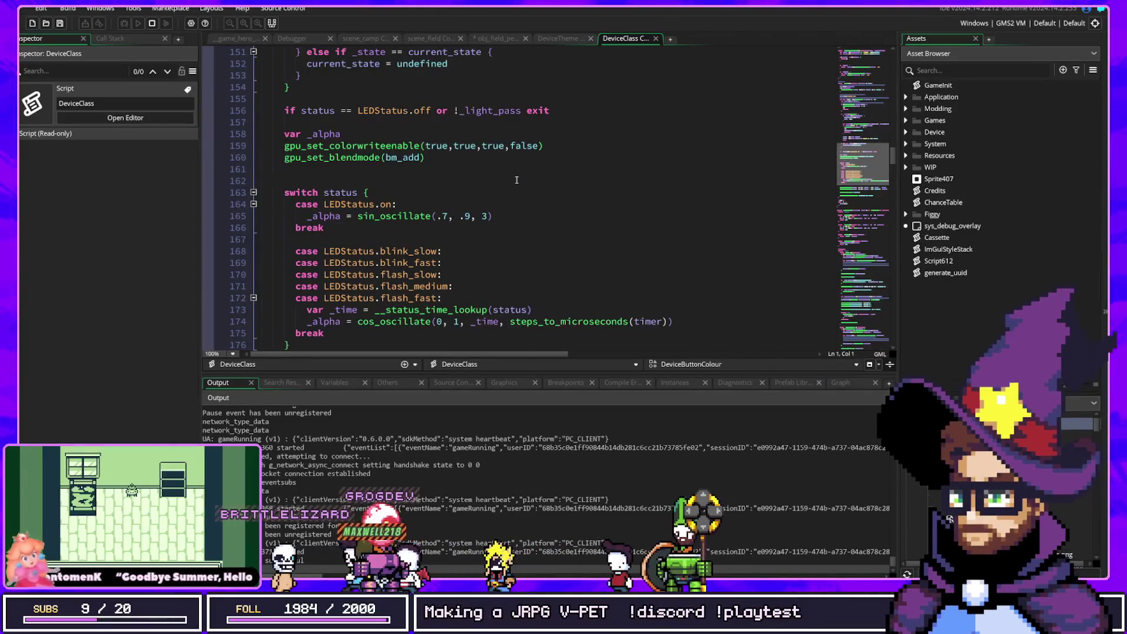
{"action": "scroll", "coordinate": [516, 180], "scroll_direction": "down", "scroll_amount": 4}
{"action": "scroll", "coordinate": [507, 175], "scroll_direction": "up", "scroll_amount": 20}
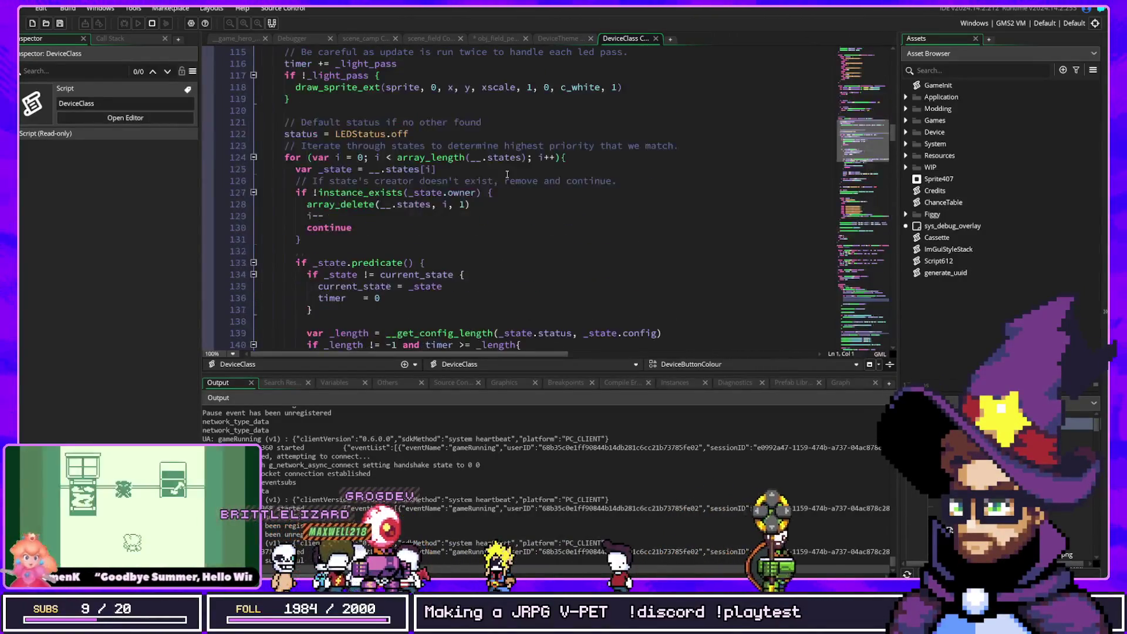
{"action": "scroll", "coordinate": [507, 175], "scroll_direction": "down", "scroll_amount": 18}
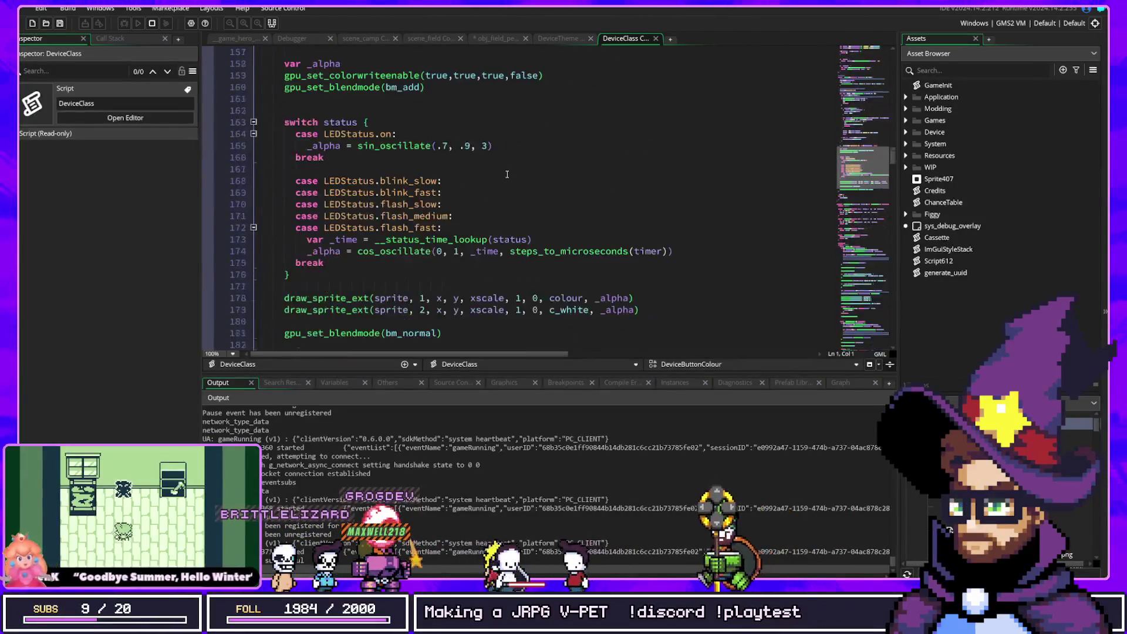
{"action": "scroll", "coordinate": [507, 175], "scroll_direction": "down", "scroll_amount": 6}
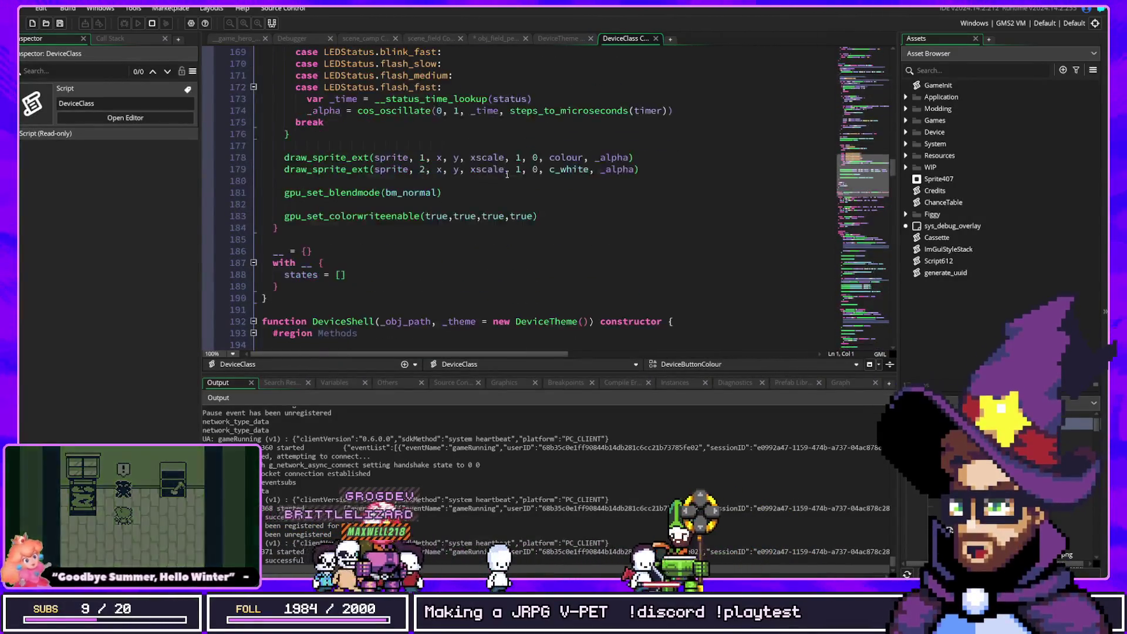
{"action": "scroll", "coordinate": [507, 175], "scroll_direction": "up", "scroll_amount": 20}
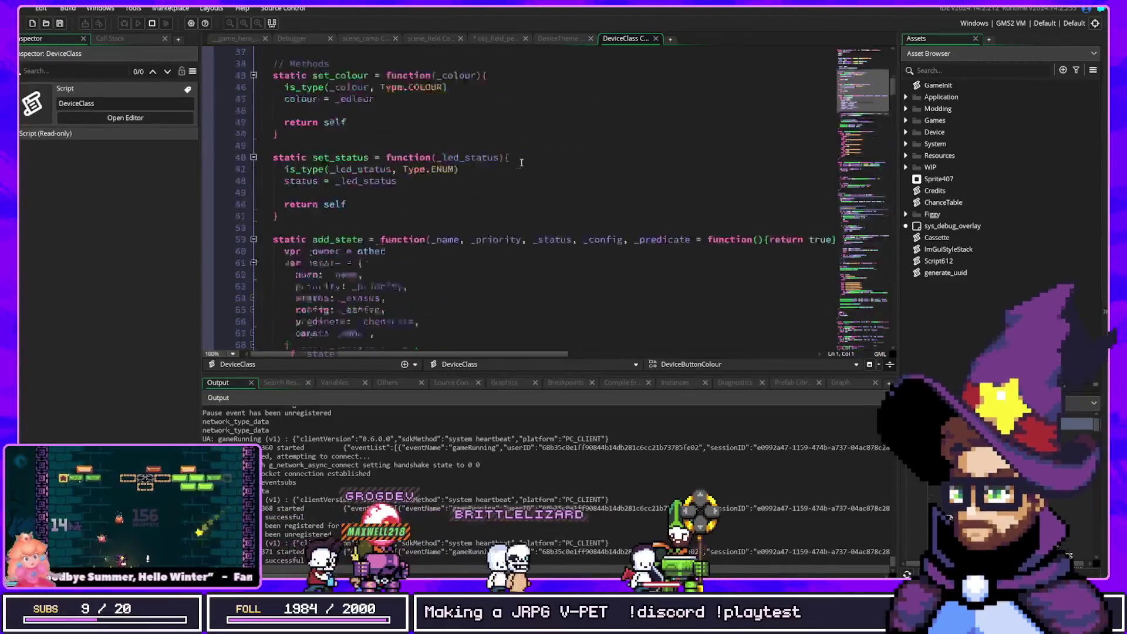
{"action": "scroll", "coordinate": [334, 140], "scroll_direction": "down", "scroll_amount": 4}
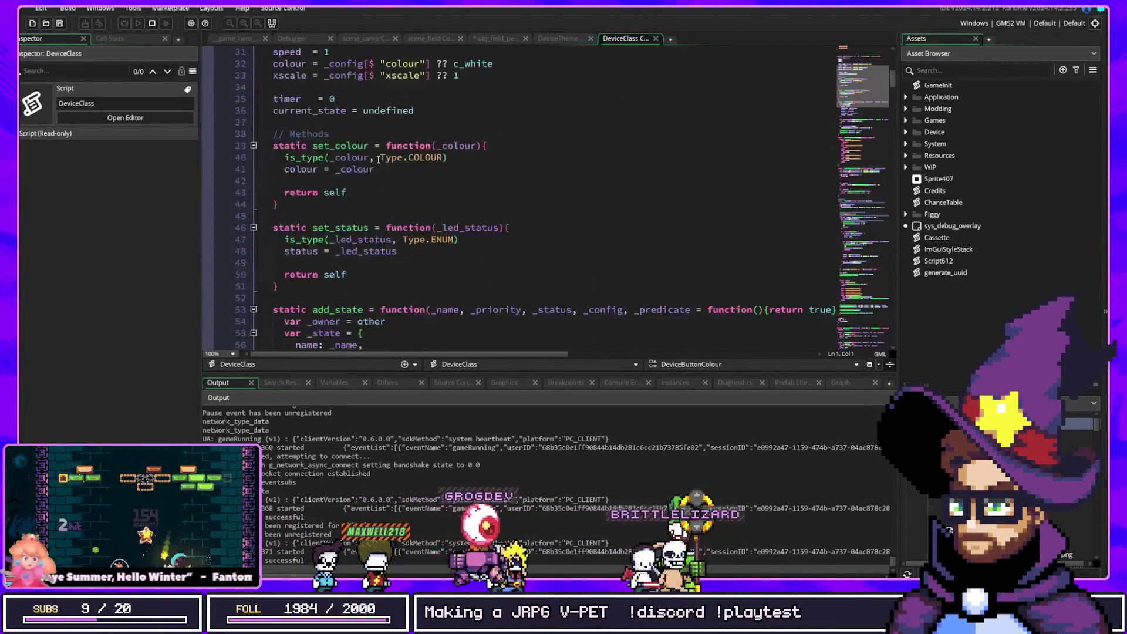
Search the whole project for set_colour, starting from its name on line 39
{"action": "double_click", "coordinate": [341, 146]}
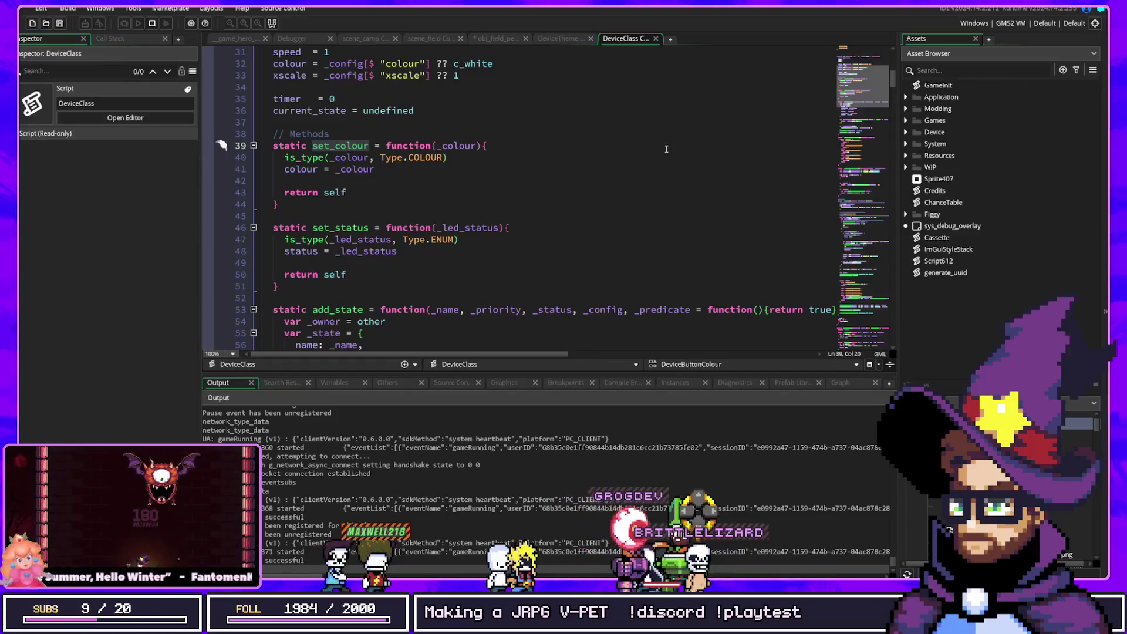
{"action": "key", "text": "ctrl+shift+f"}
{"action": "left_click", "coordinate": [590, 173]}
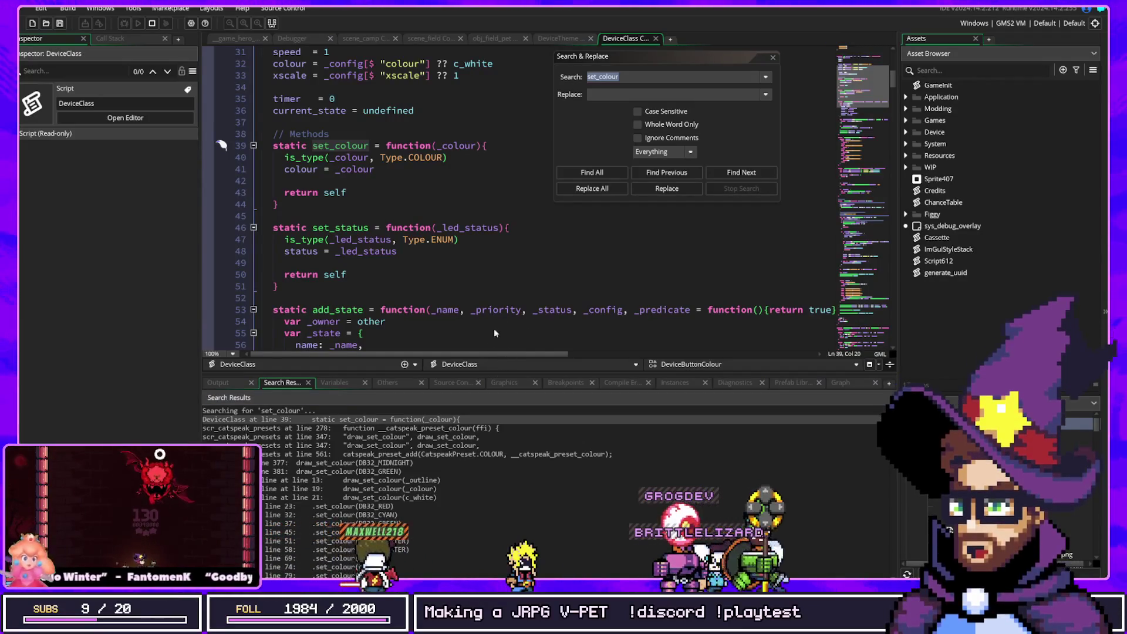
Enlarge the set_colour results list, browse the matches, and enter DB32_PURPLE as the new search text
{"action": "left_click_drag", "start_coordinate": [499, 371], "coordinate": [499, 265]}
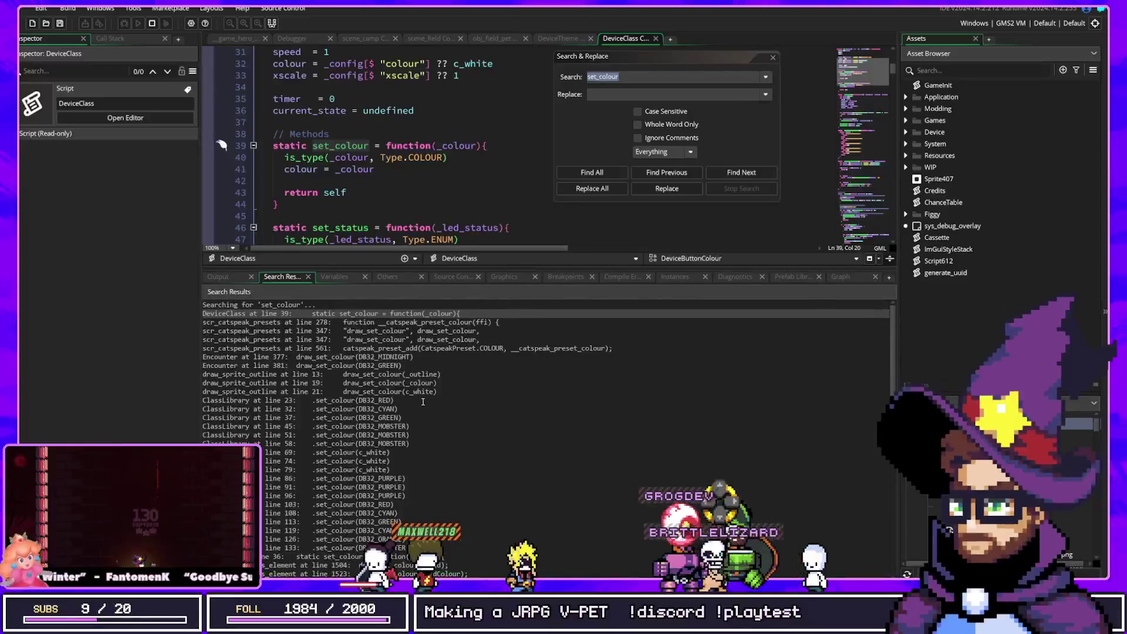
{"action": "scroll", "coordinate": [423, 401], "scroll_direction": "down", "scroll_amount": 3}
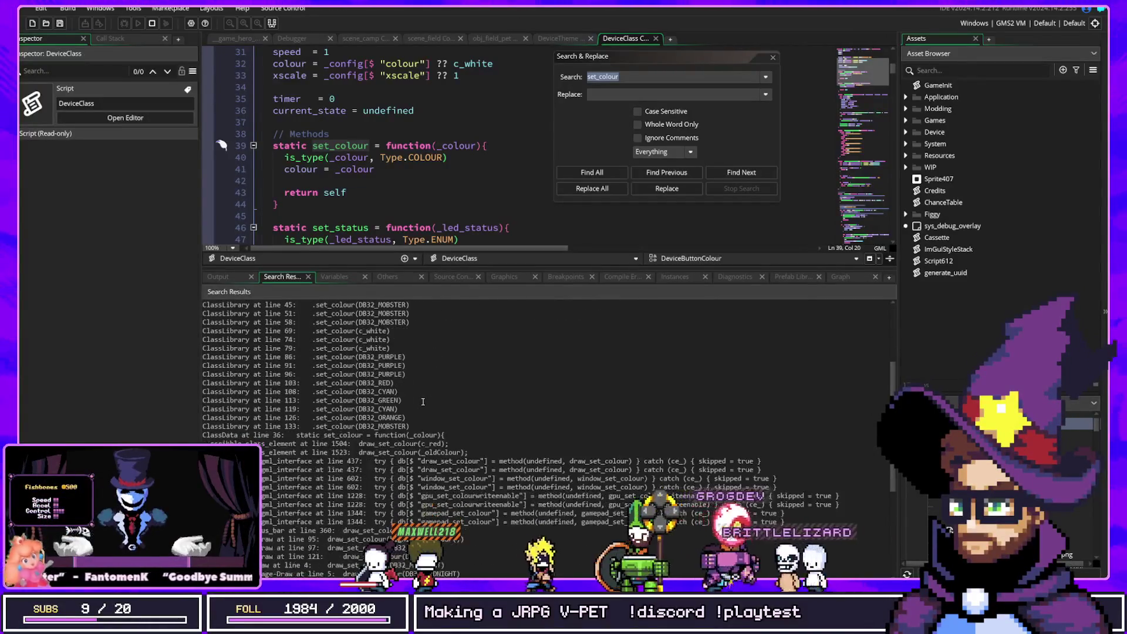
{"action": "scroll", "coordinate": [423, 402], "scroll_direction": "down", "scroll_amount": 8}
{"action": "scroll", "coordinate": [423, 402], "scroll_direction": "up", "scroll_amount": 10}
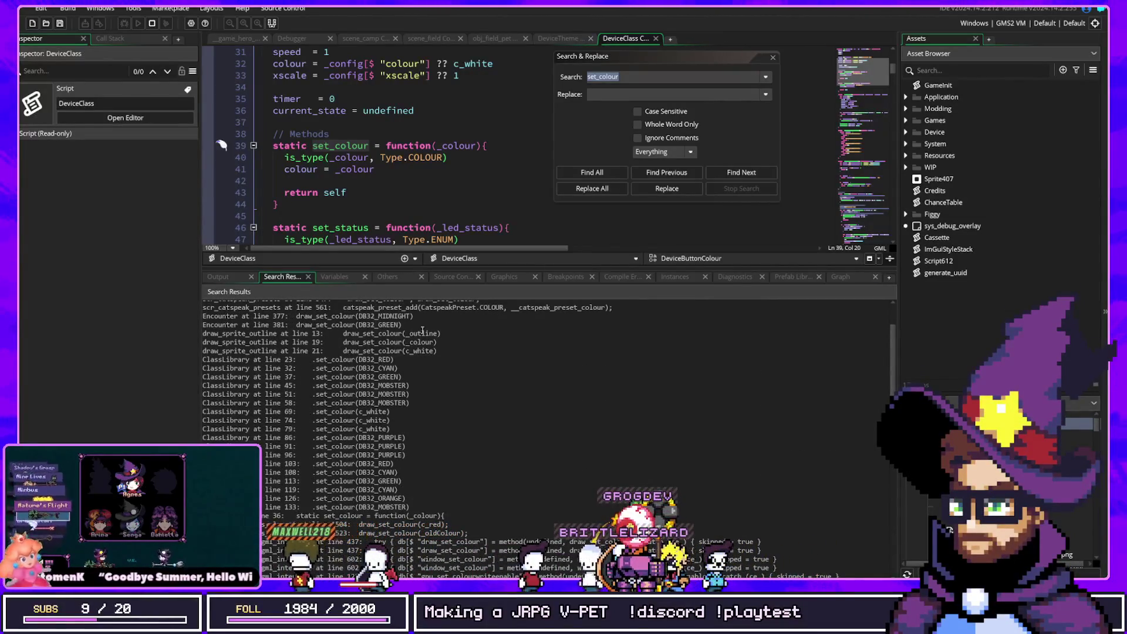
{"action": "left_click", "coordinate": [632, 75]}
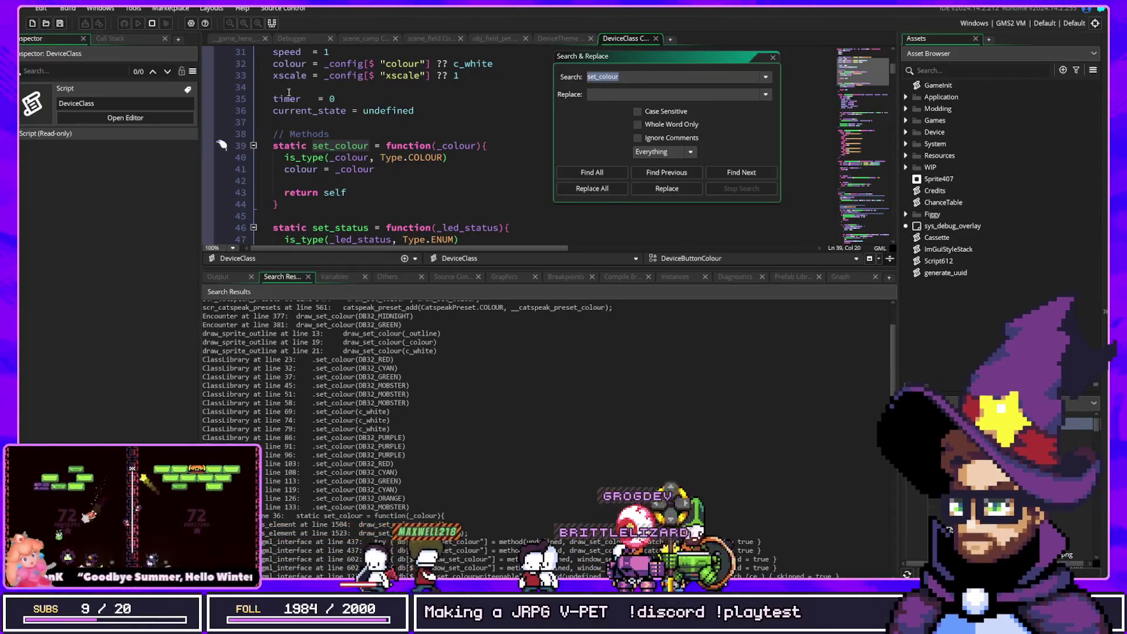
{"action": "type", "text": "DB32_PURPLE"}
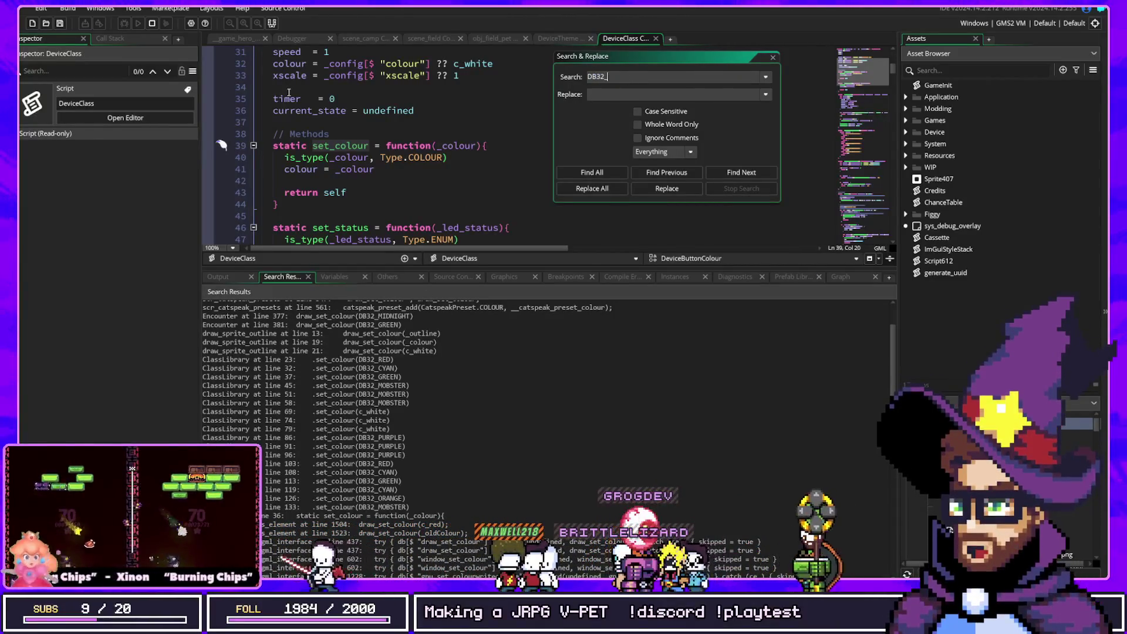
Find all DB32_PURPLE uses and open the ClassLibrary, __pet_hero_methods and macro definition matches
{"action": "key", "text": "Return"}
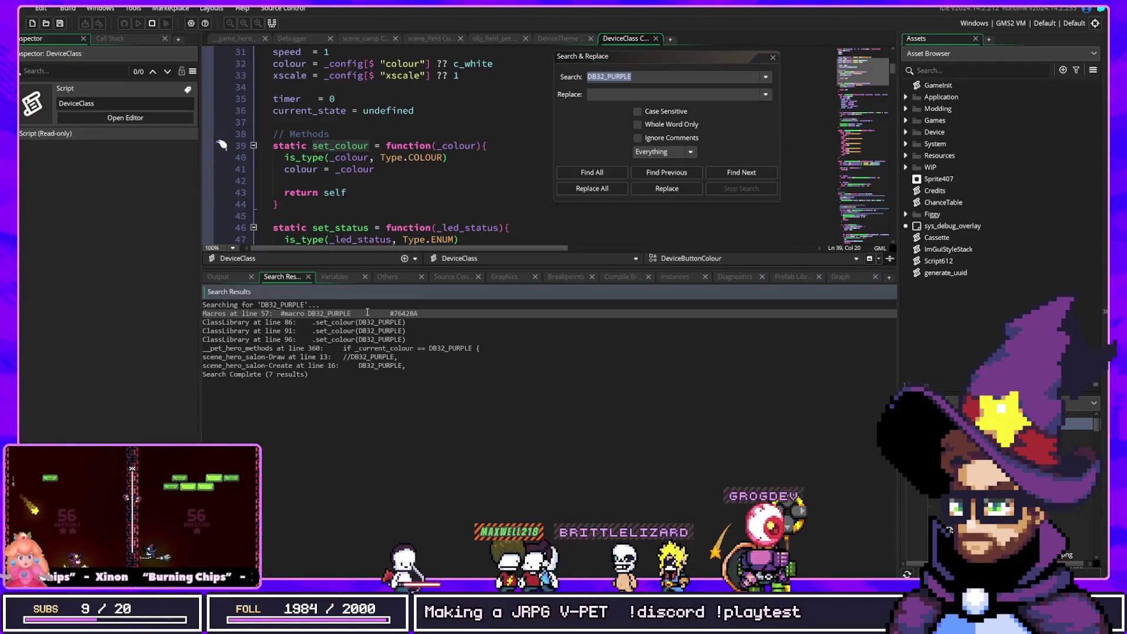
{"action": "double_click", "coordinate": [379, 322]}
{"action": "double_click", "coordinate": [374, 335]}
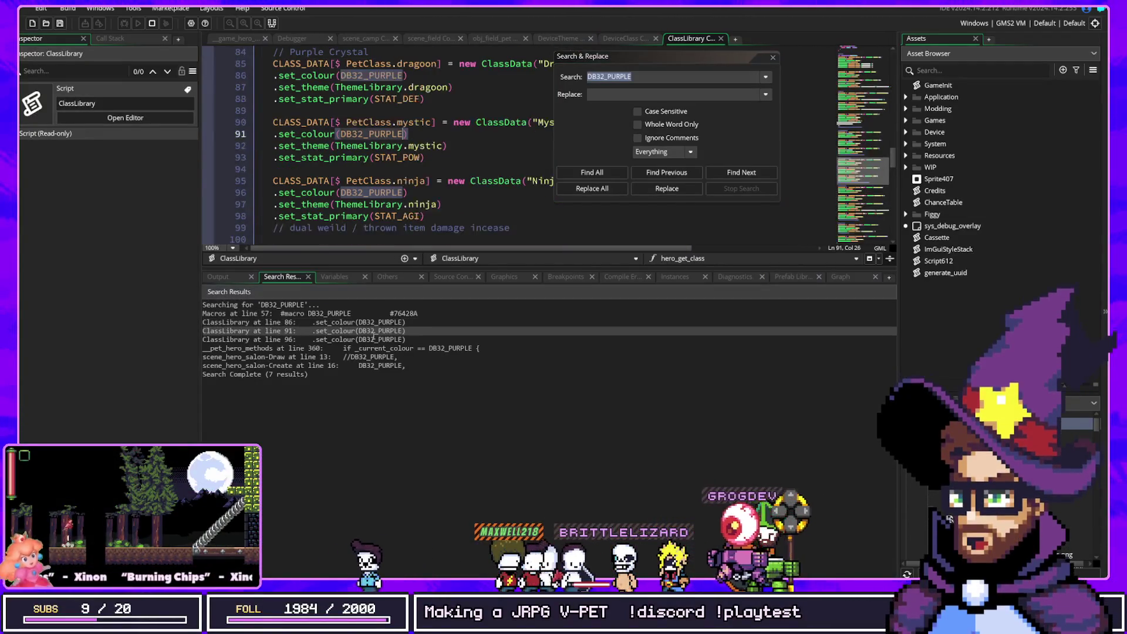
{"action": "double_click", "coordinate": [412, 349]}
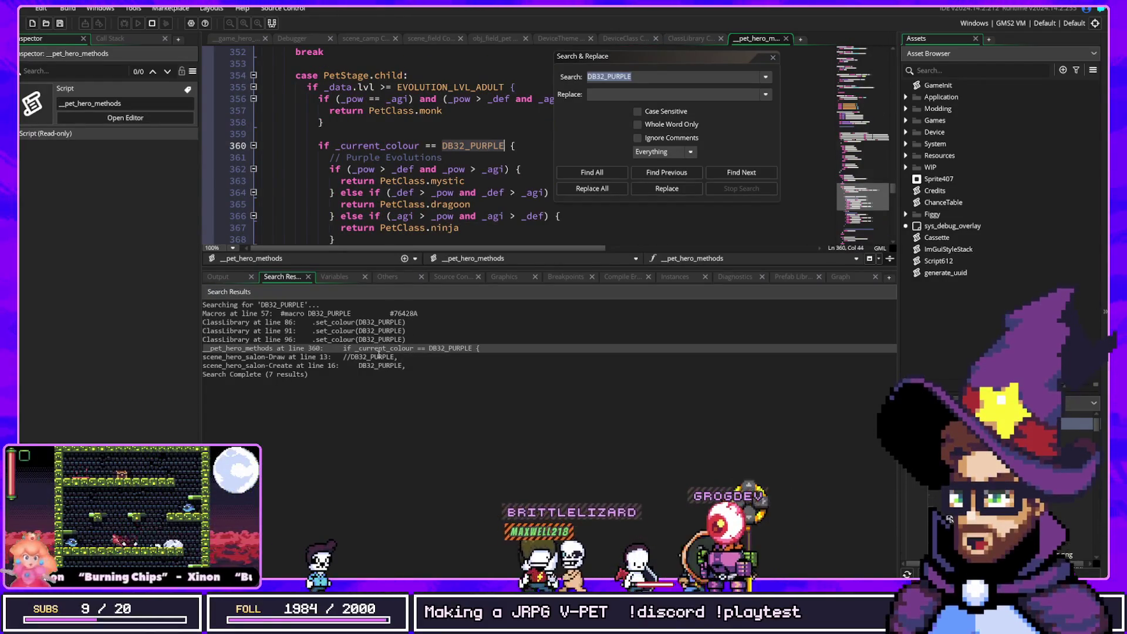
{"action": "left_click", "coordinate": [395, 314]}
{"action": "double_click", "coordinate": [395, 314]}
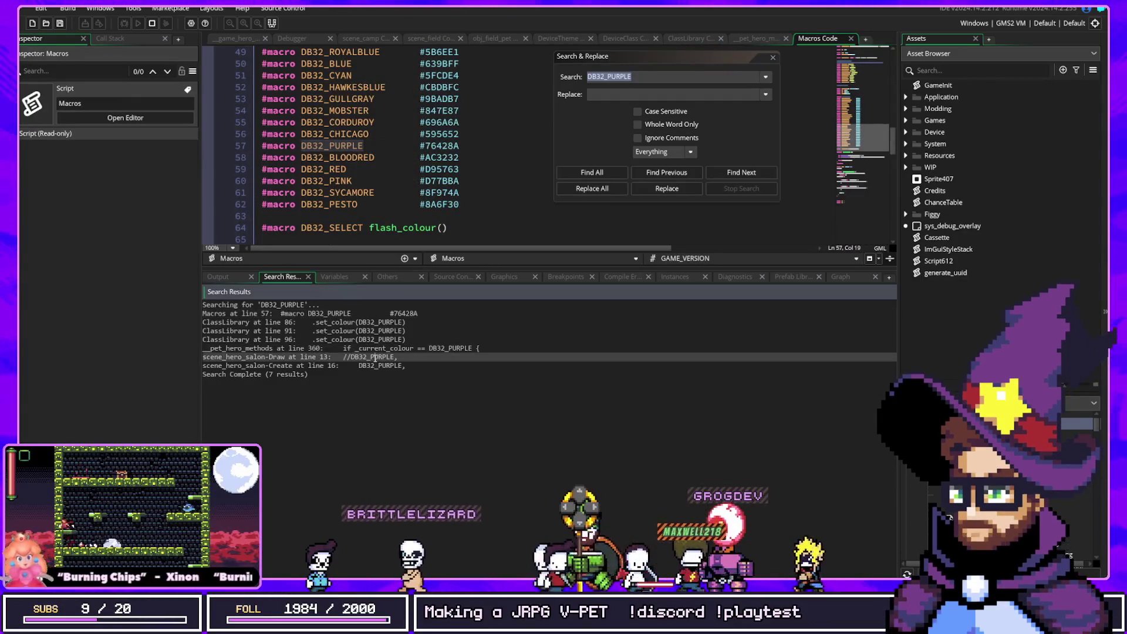
Check the DB32_PURPLE uses in scene_hero_salon's Draw event and hair dye list, then close the search
{"action": "double_click", "coordinate": [372, 357]}
{"action": "left_click", "coordinate": [371, 366]}
{"action": "double_click", "coordinate": [372, 366]}
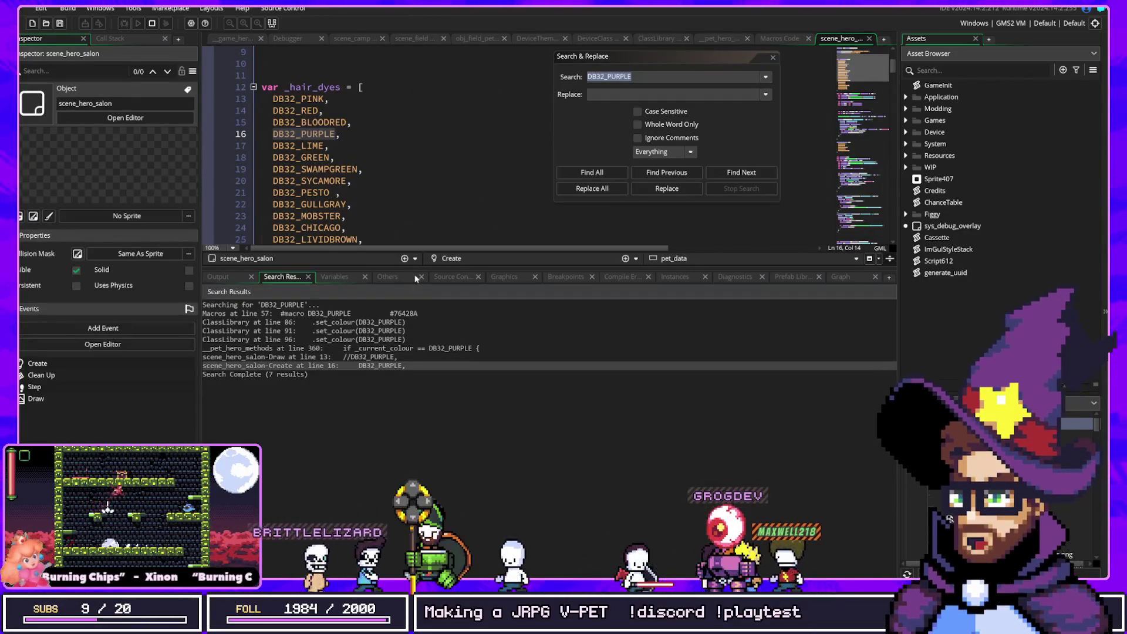
{"action": "double_click", "coordinate": [385, 322]}
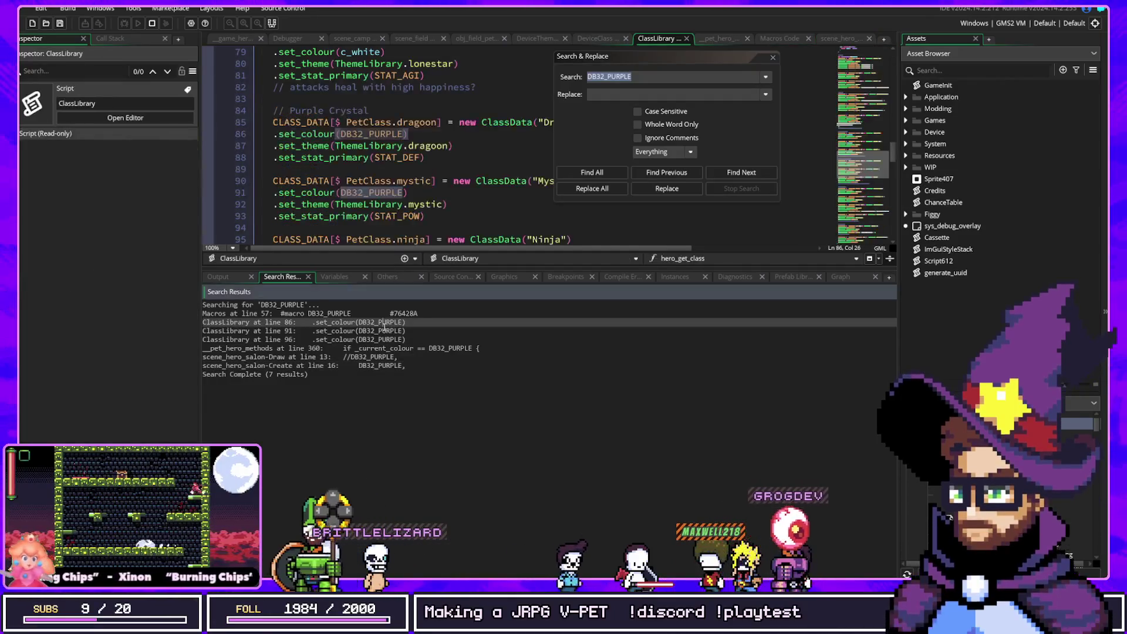
{"action": "left_click", "coordinate": [829, 40]}
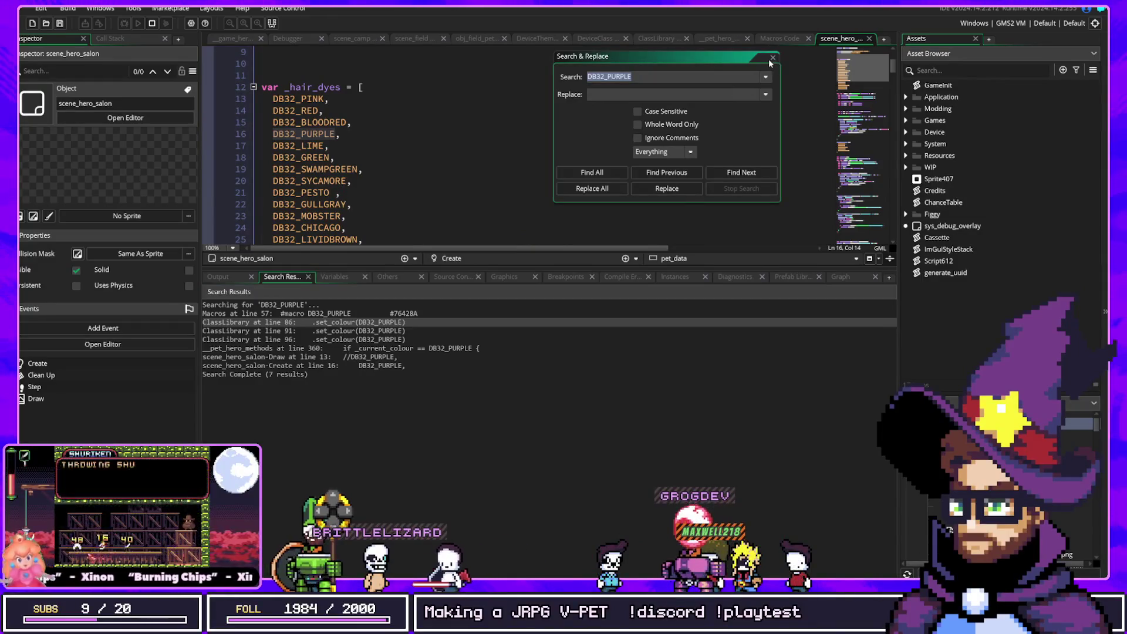
{"action": "left_click", "coordinate": [772, 59]}
{"action": "key", "text": "ctrl+t"}
{"action": "type", "text": "devic"}
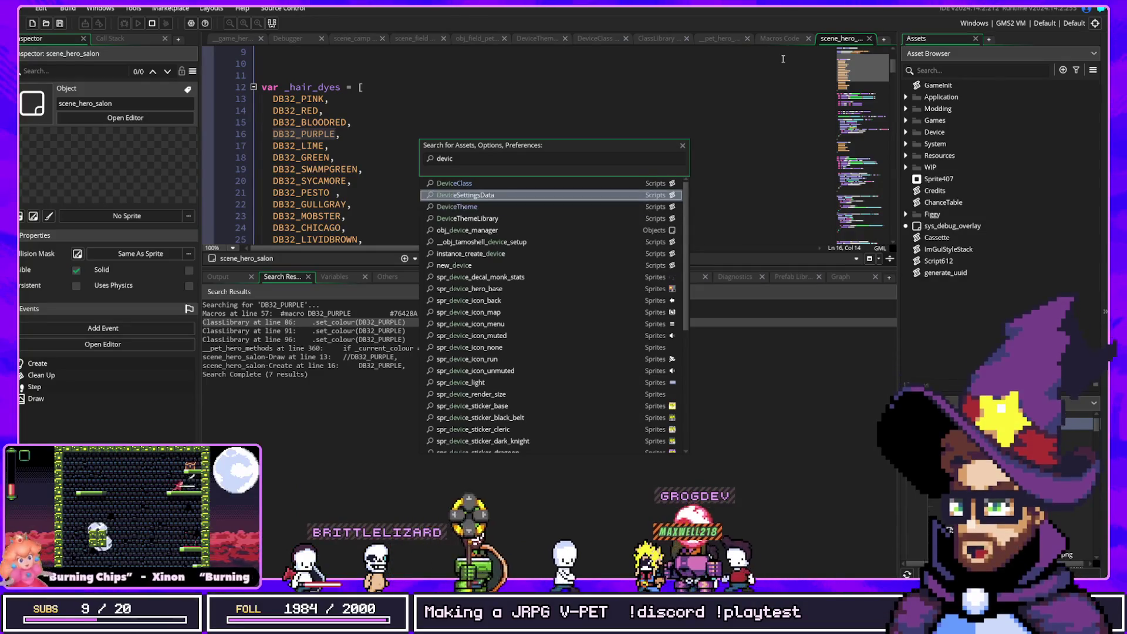
Reopen DeviceClass from the Device matches, scroll to its enums, and enlarge the code editor
{"action": "key", "text": "Down"}
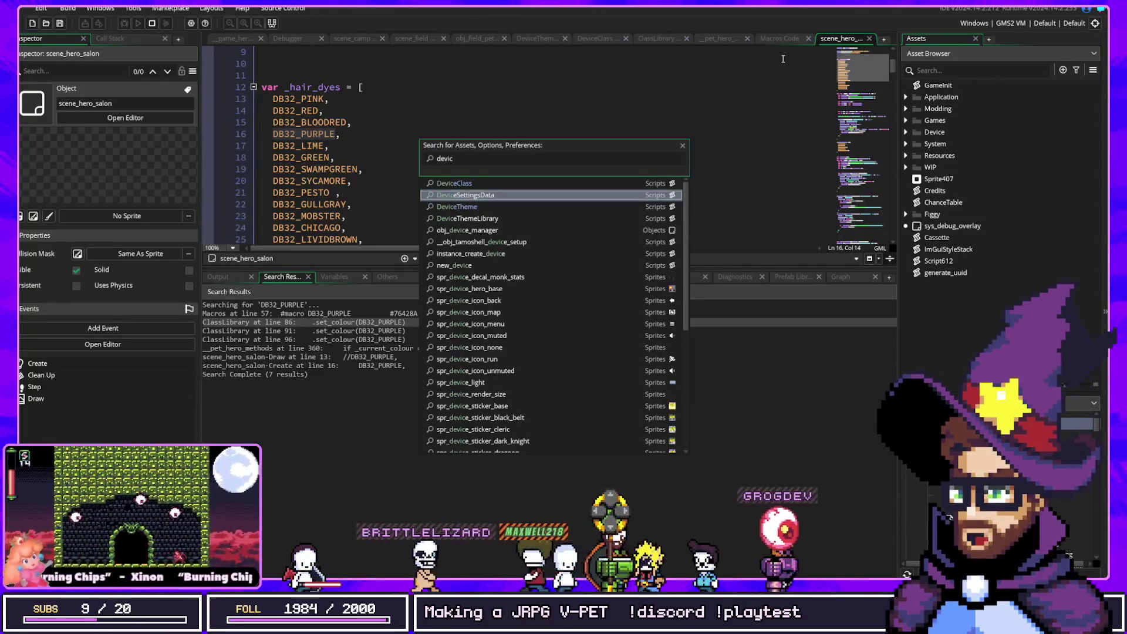
{"action": "key", "text": "Up"}
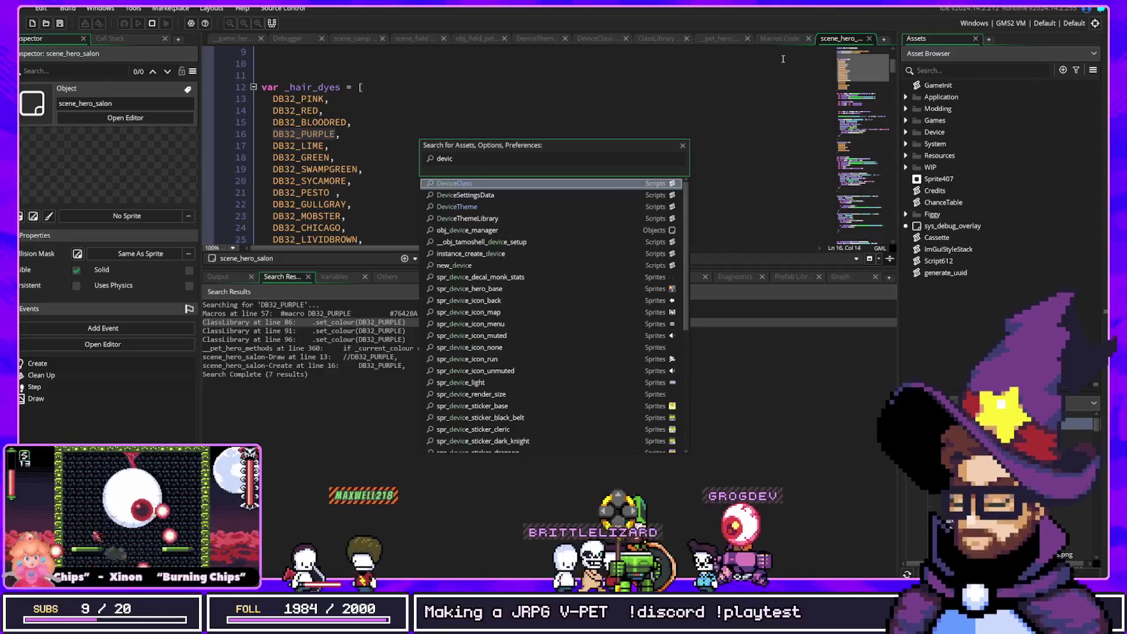
{"action": "key", "text": "Return"}
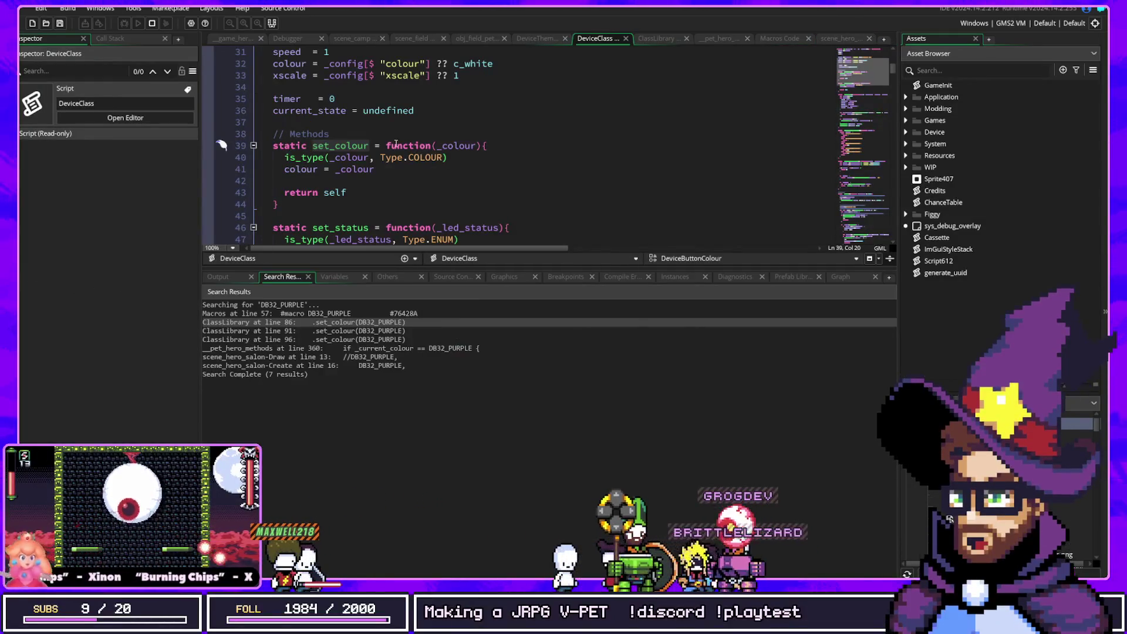
{"action": "scroll", "coordinate": [369, 134], "scroll_direction": "up", "scroll_amount": 4}
{"action": "scroll", "coordinate": [376, 134], "scroll_direction": "up", "scroll_amount": 6}
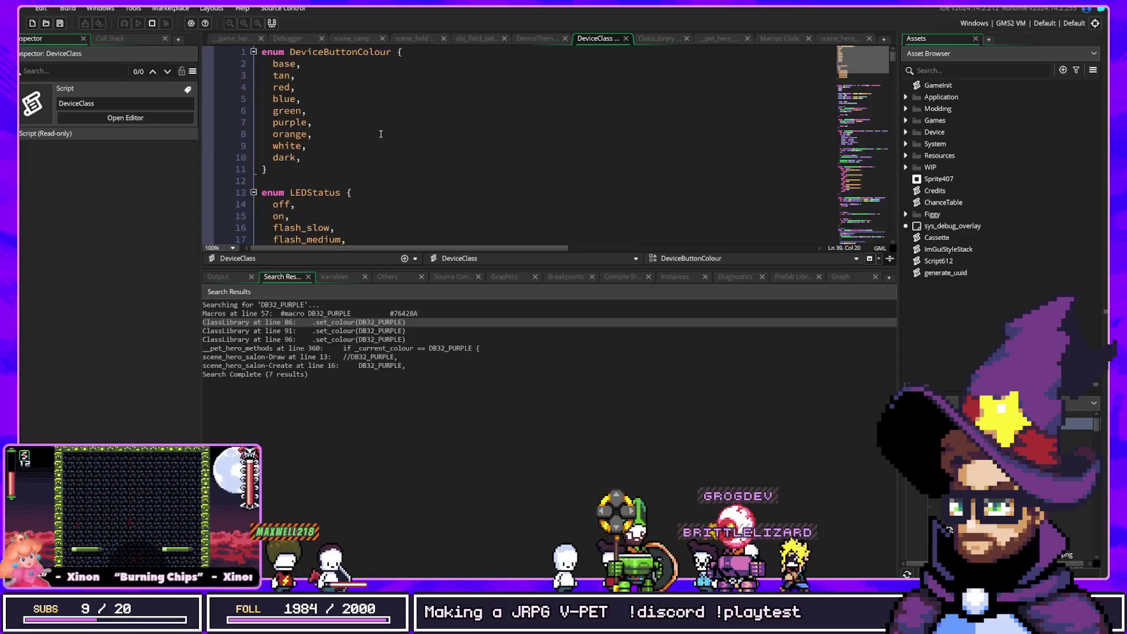
{"action": "scroll", "coordinate": [380, 134], "scroll_direction": "down", "scroll_amount": 2}
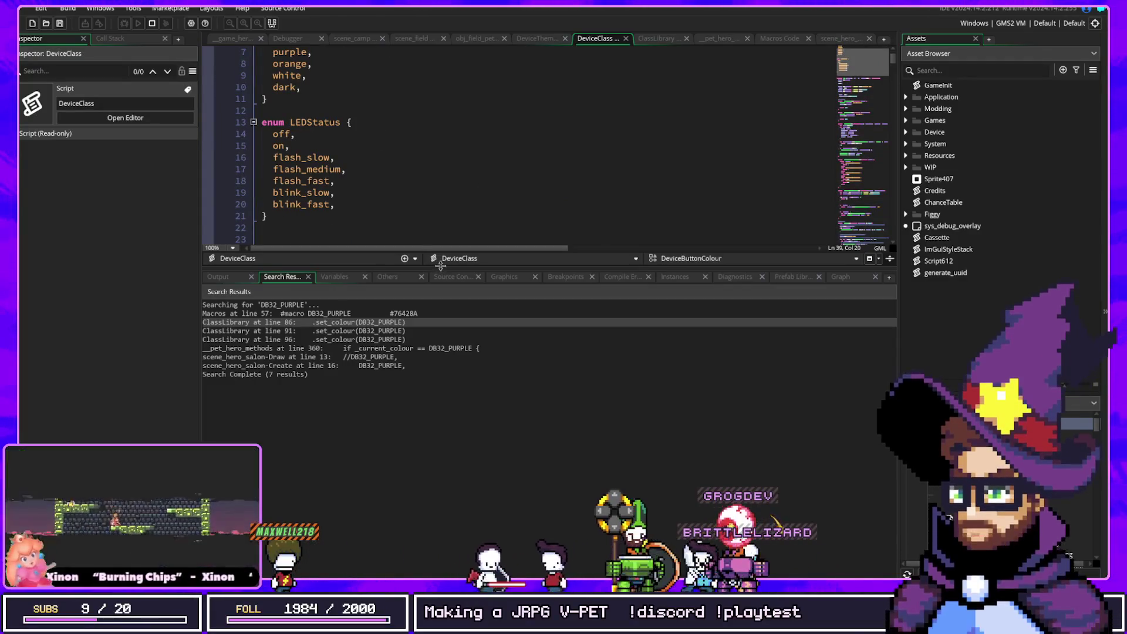
{"action": "left_click_drag", "start_coordinate": [456, 267], "coordinate": [456, 425]}
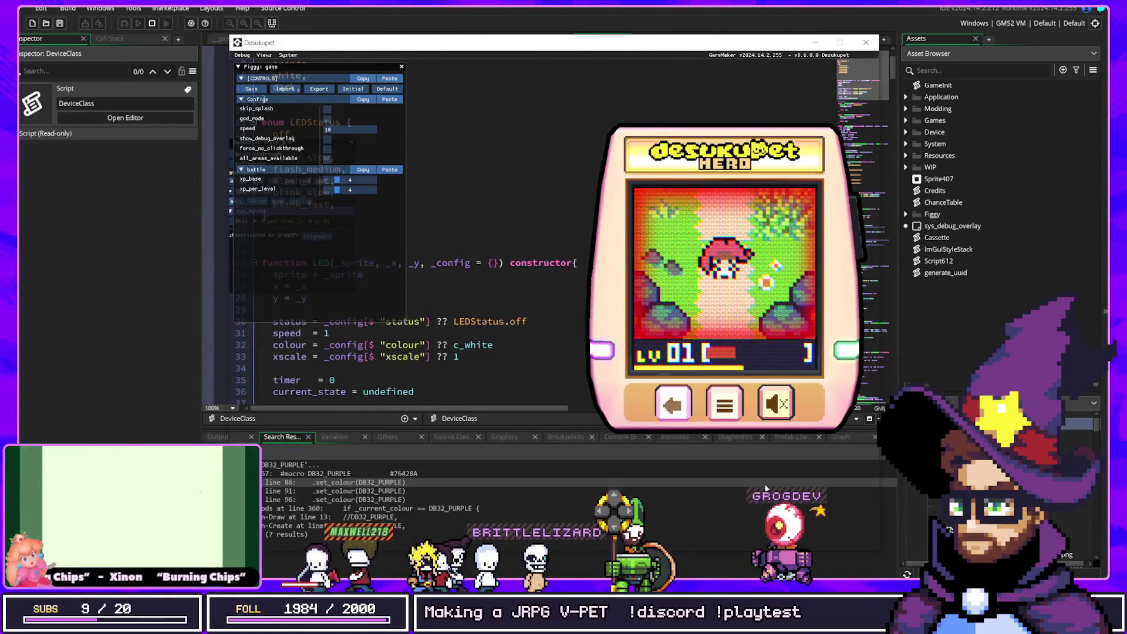
{"action": "left_click", "coordinate": [606, 31]}
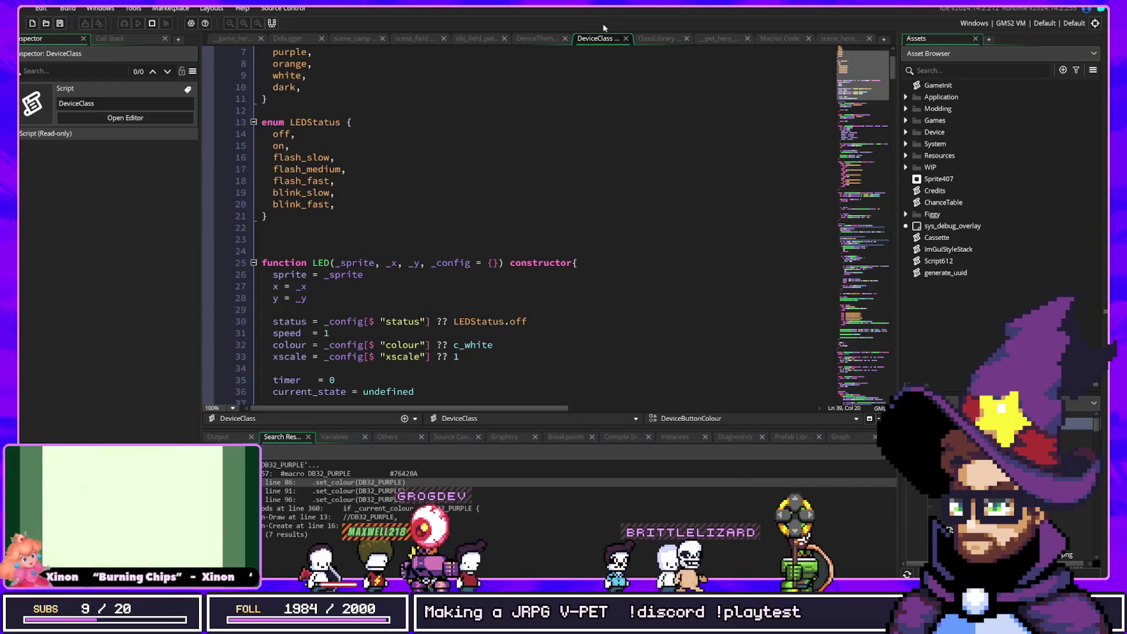
Search the project for 'new Device' and open the DeviceShell creation in __obj_tamoshell_device_setup
{"action": "scroll", "coordinate": [366, 263], "scroll_direction": "down", "scroll_amount": 6}
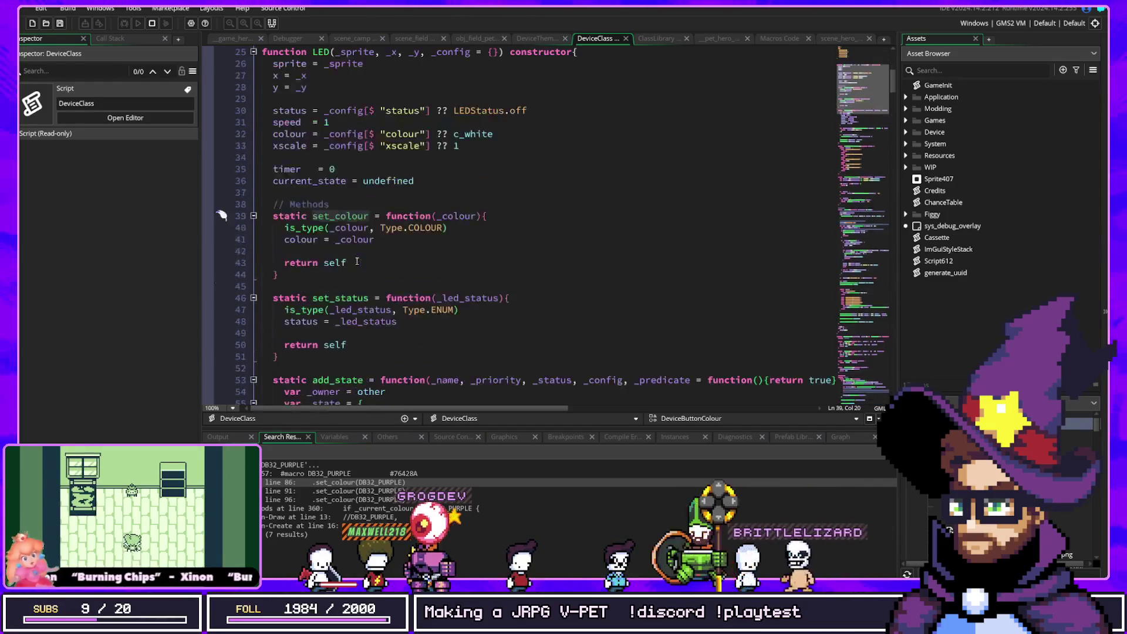
{"action": "key", "text": "ctrl+f"}
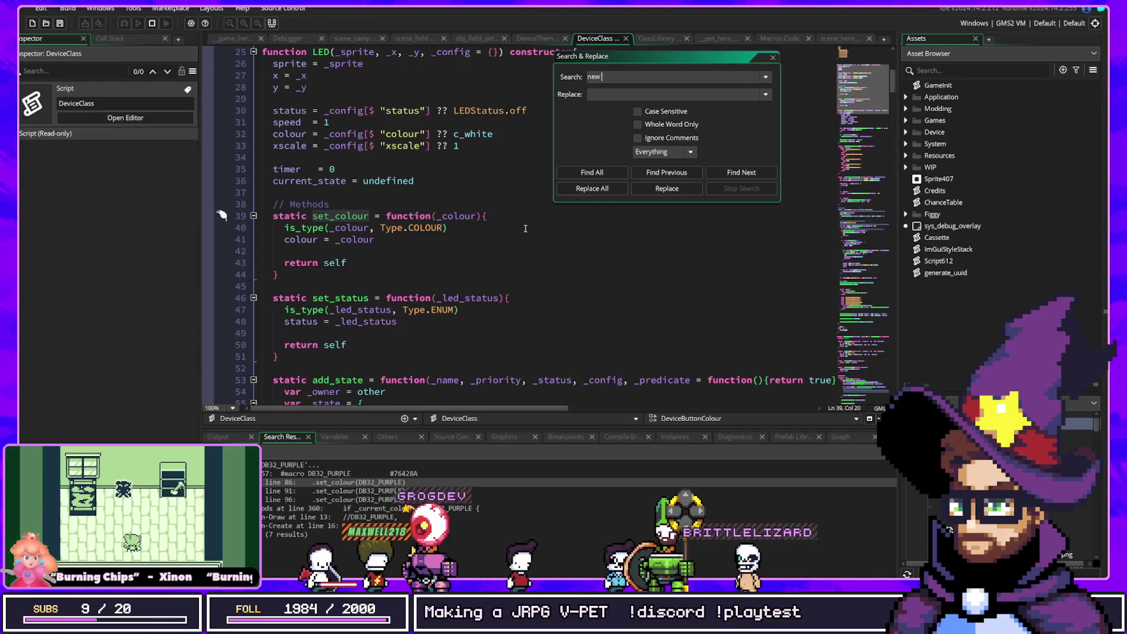
{"action": "type", "text": "Devic"}
{"action": "key", "text": "Return"}
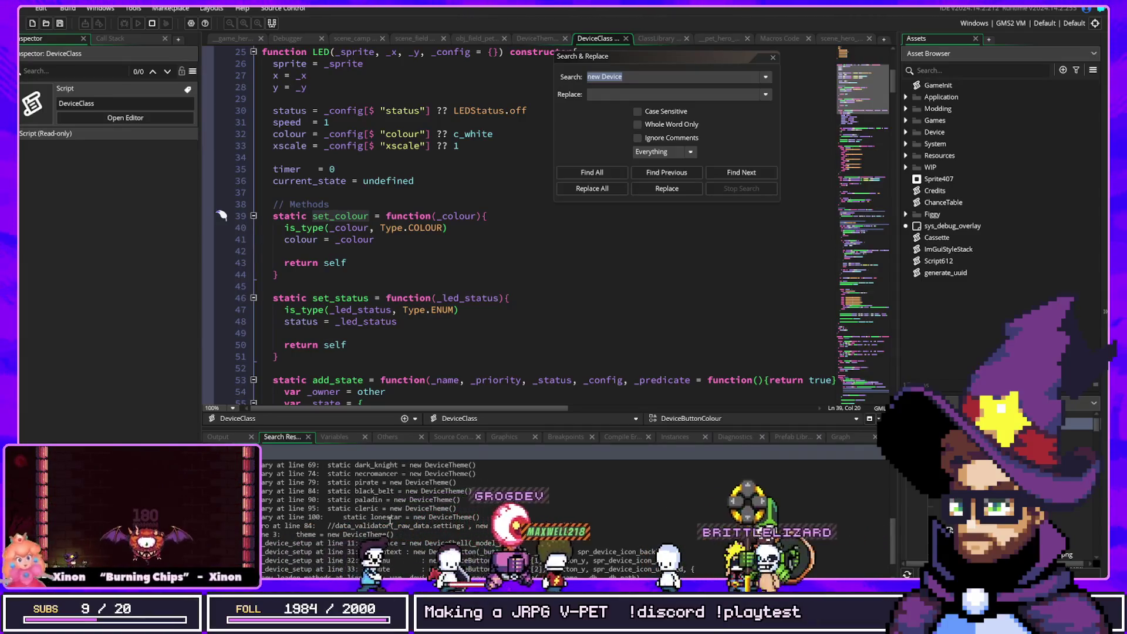
{"action": "double_click", "coordinate": [475, 516]}
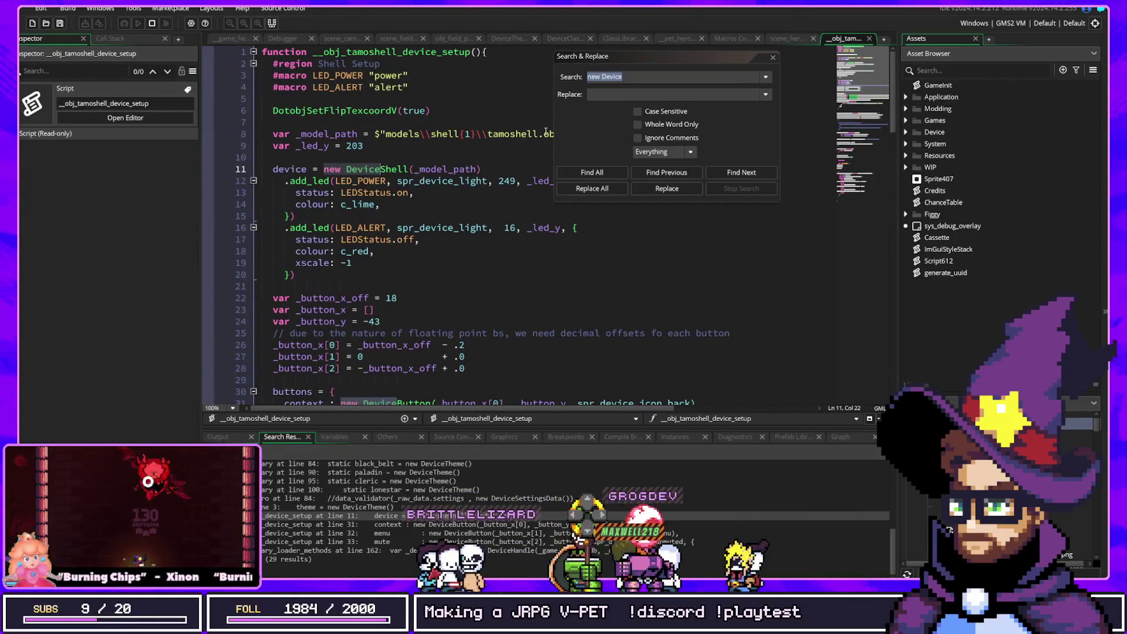
{"action": "left_click_drag", "start_coordinate": [635, 58], "coordinate": [765, 86]}
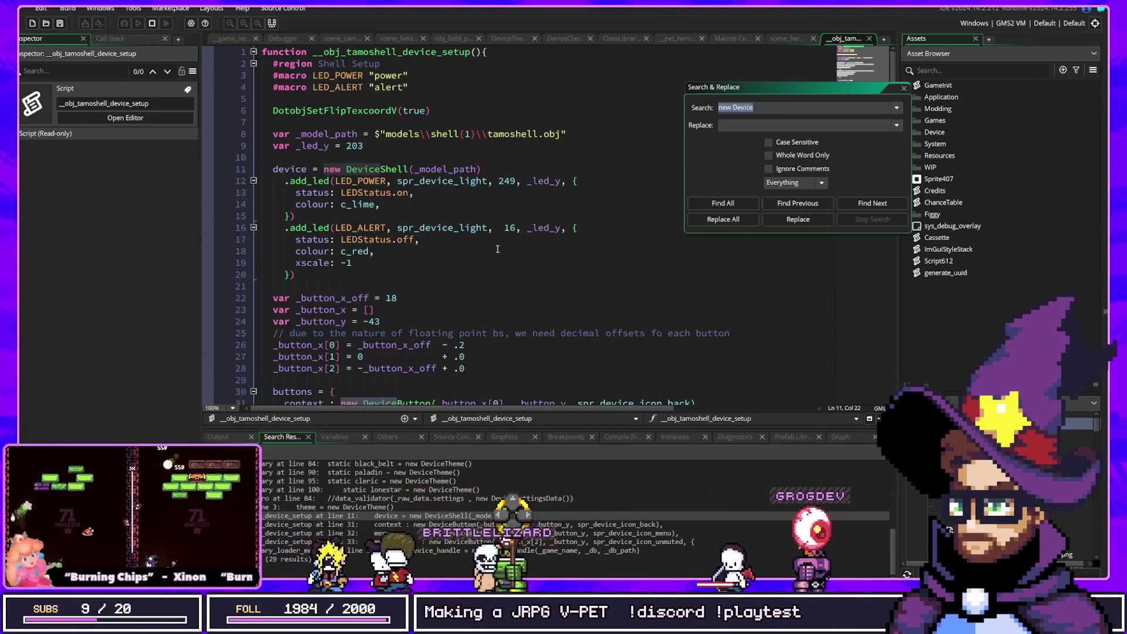
{"action": "left_click", "coordinate": [497, 249]}
{"action": "scroll", "coordinate": [493, 253], "scroll_direction": "down", "scroll_amount": 2}
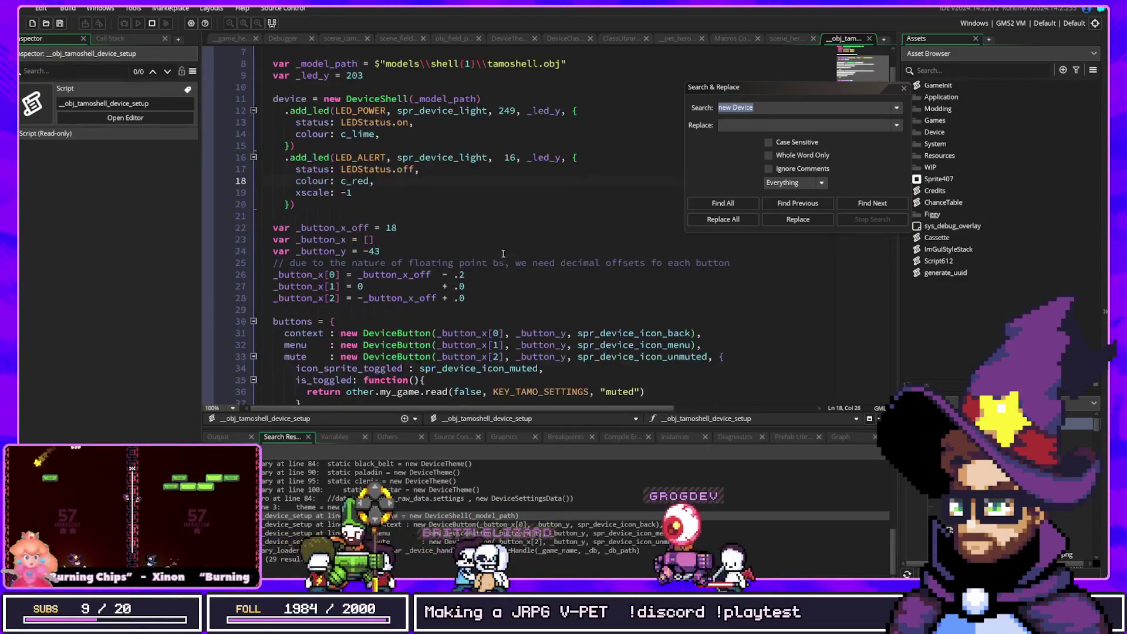
Try an asset search for 'hest', then close the project search window and refocus the setup code
{"action": "key", "text": "ctrl+t"}
{"action": "type", "text": "chest"}
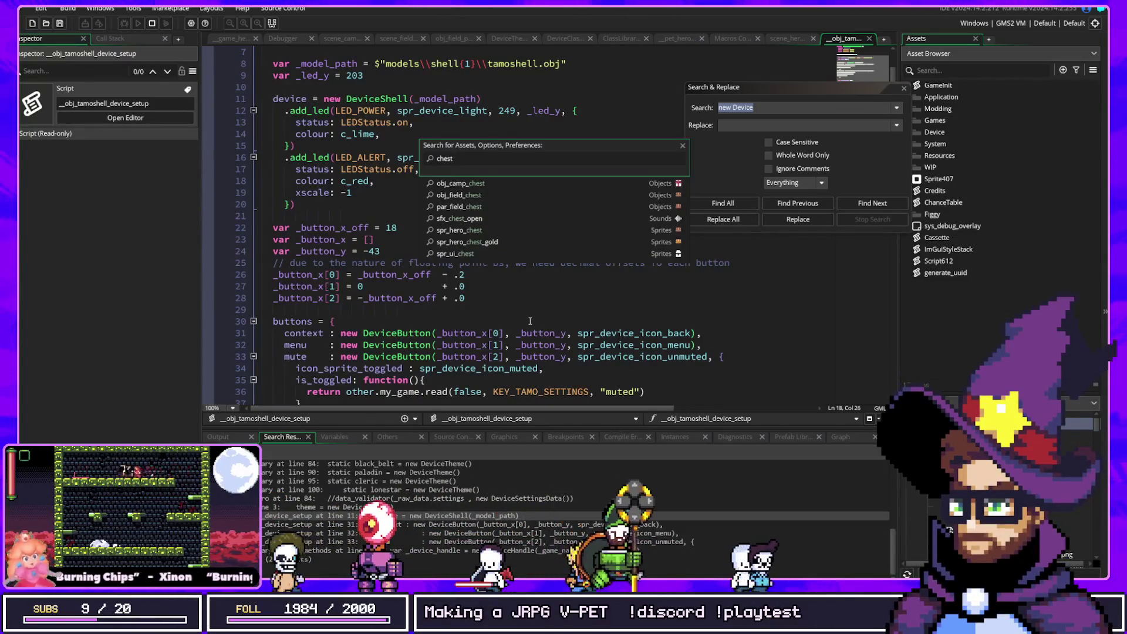
{"action": "left_click", "coordinate": [506, 346]}
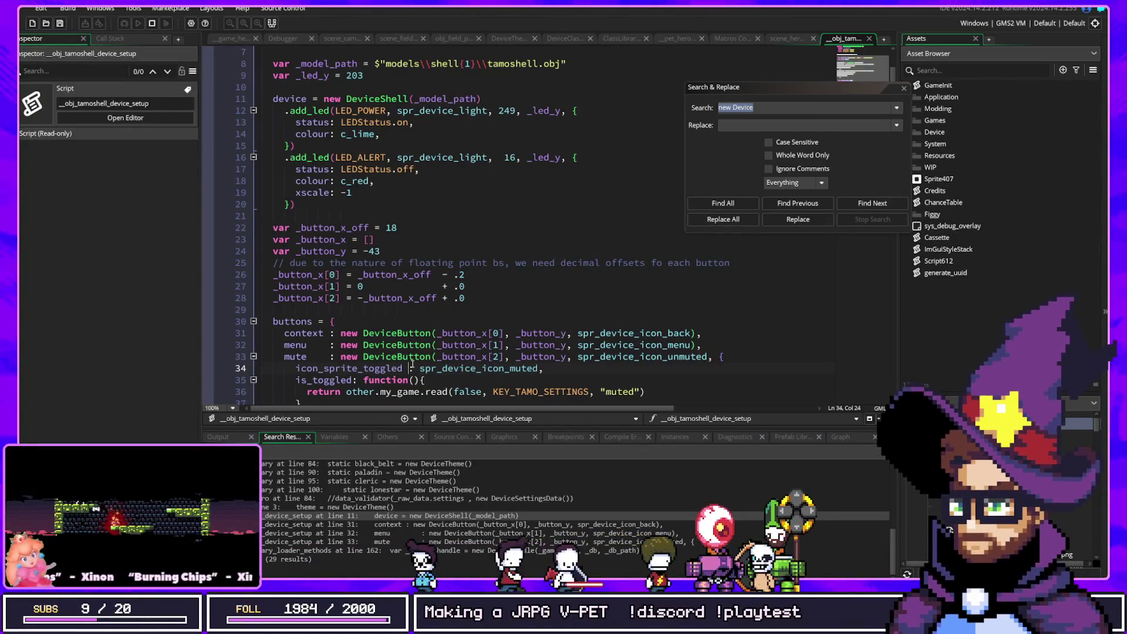
{"action": "scroll", "coordinate": [541, 345], "scroll_direction": "down", "scroll_amount": 4}
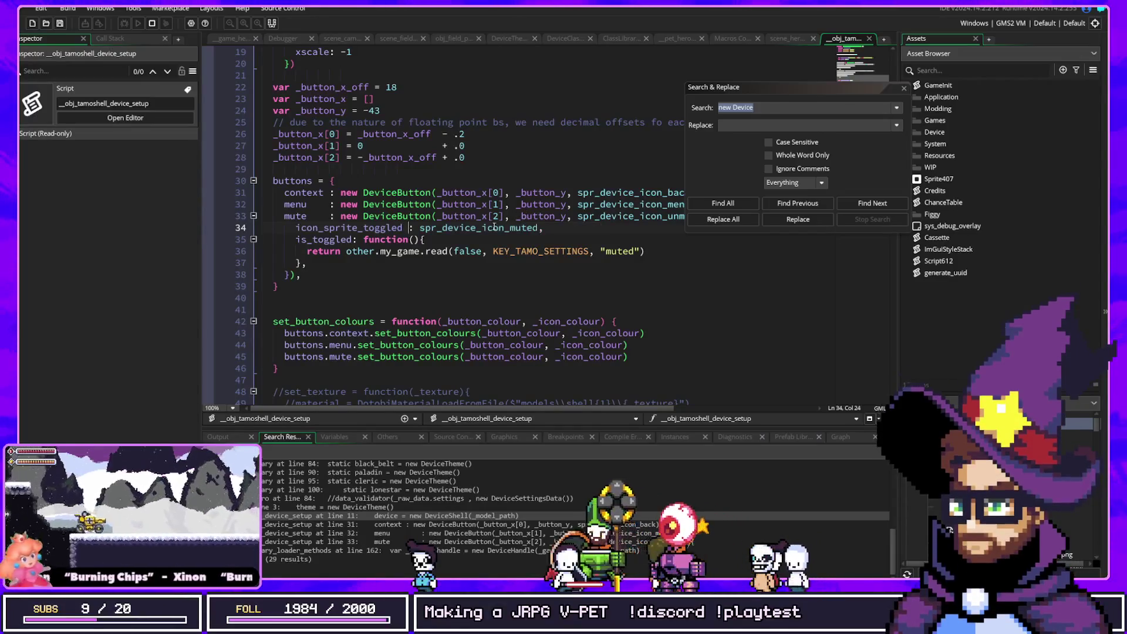
{"action": "left_click", "coordinate": [902, 88]}
{"action": "scroll", "coordinate": [347, 210], "scroll_direction": "up", "scroll_amount": 4}
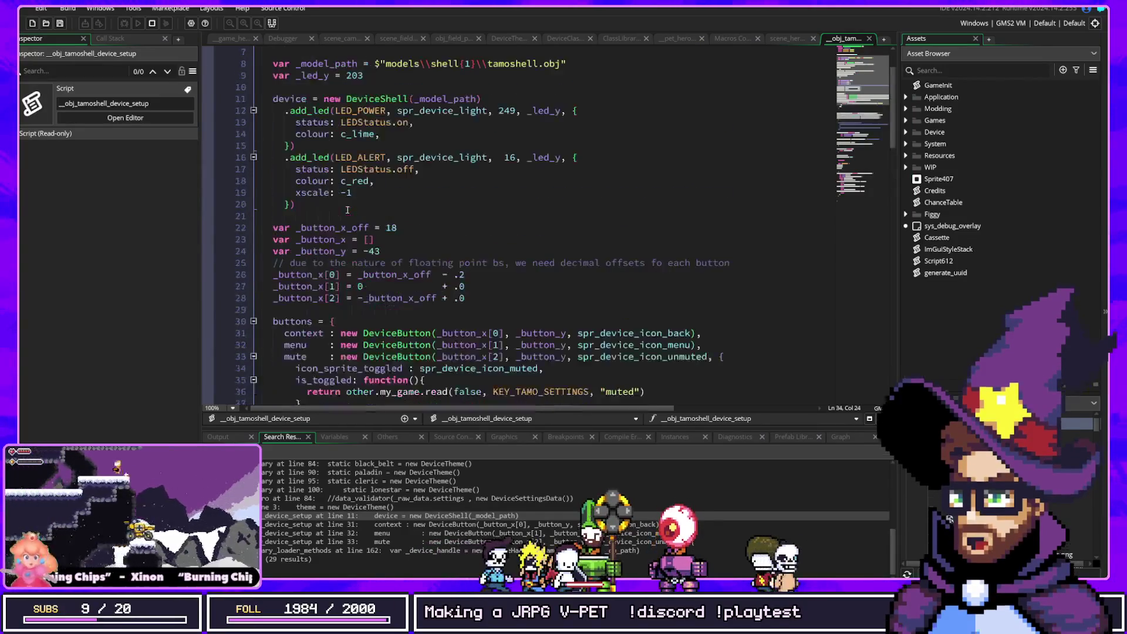
{"action": "left_click", "coordinate": [680, 130]}
{"action": "key", "text": "ctrl+t"}
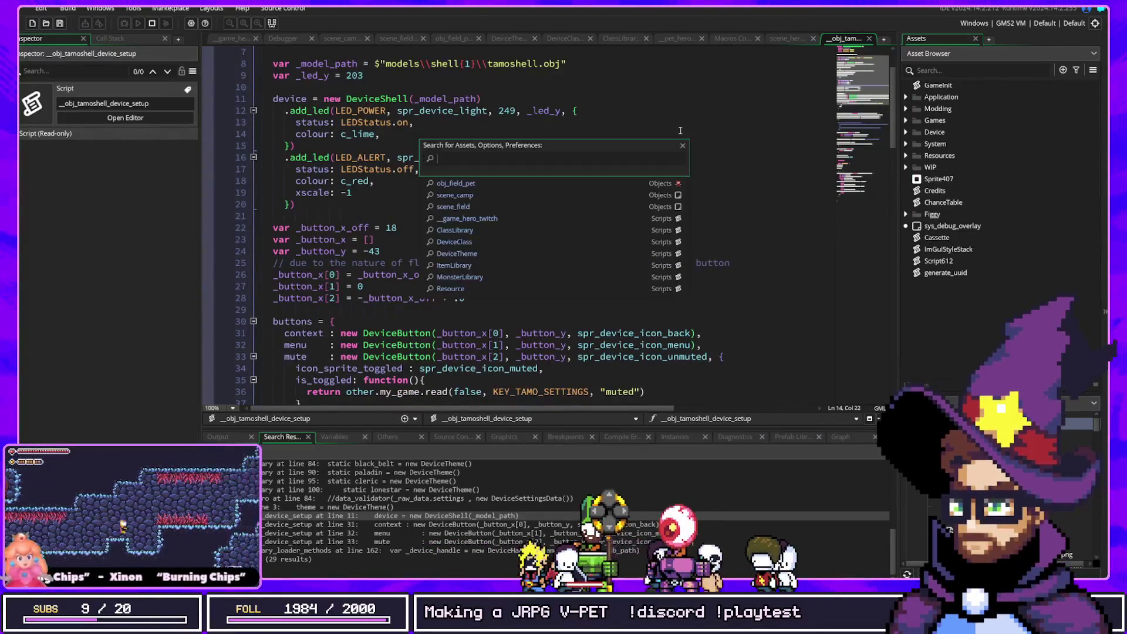
Open obj_field_chest's Create event from a 'trehest' asset search
{"action": "type", "text": "treasur"}
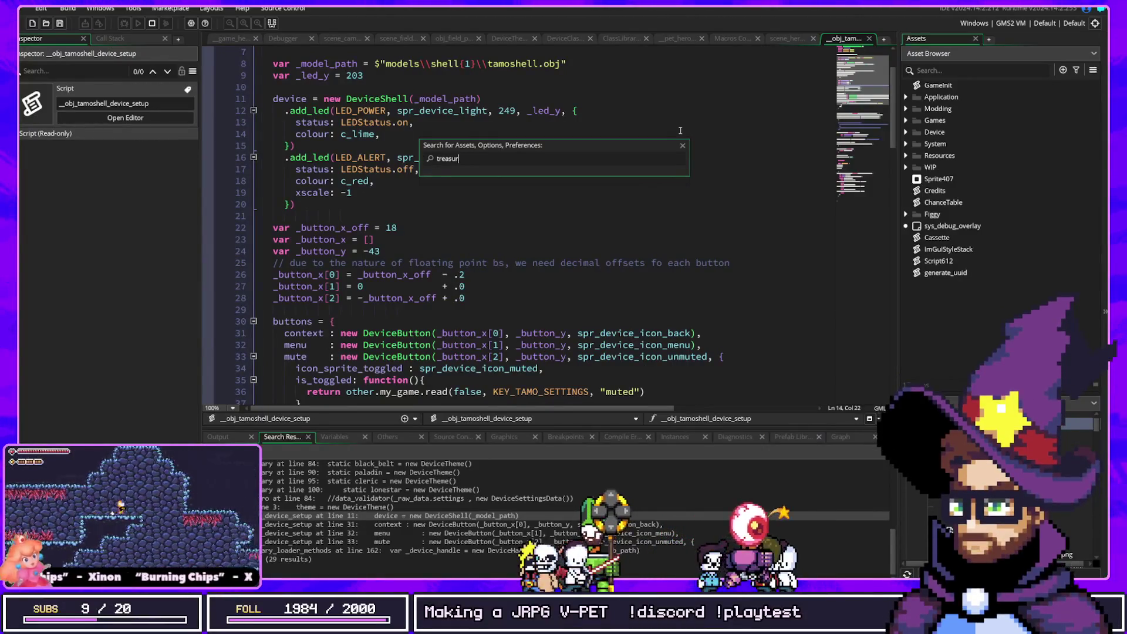
{"action": "type", "text": "chest"}
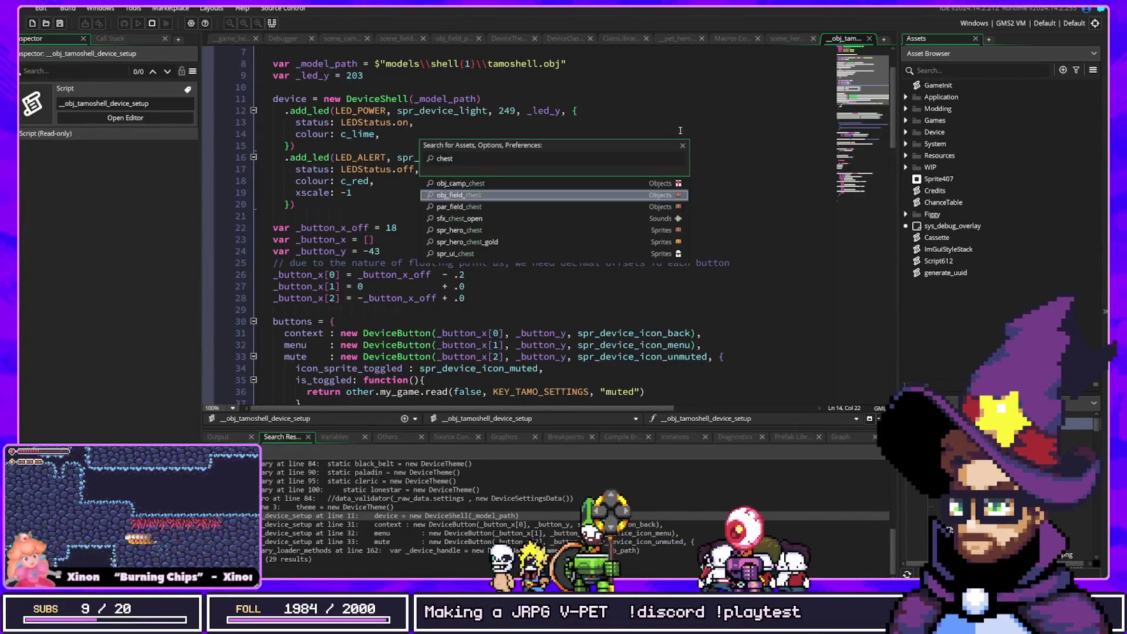
{"action": "key", "text": "Up"}
{"action": "key", "text": "Return"}
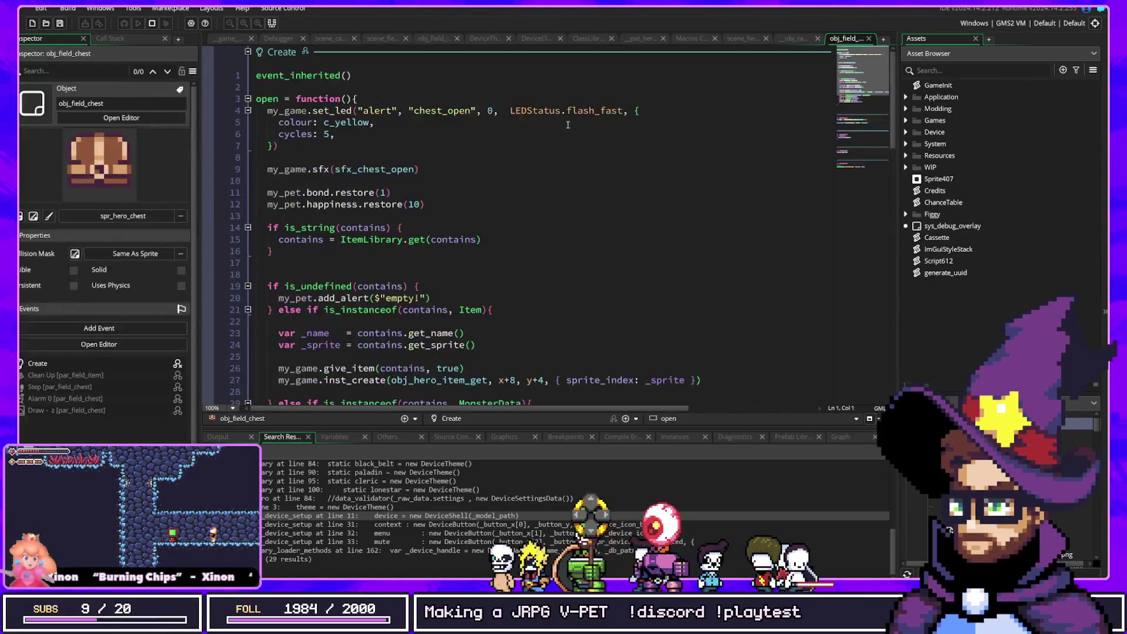
Select my_game.set_led on line 4 and list every project match for it
{"action": "left_click_drag", "start_coordinate": [267, 111], "coordinate": [352, 111]}
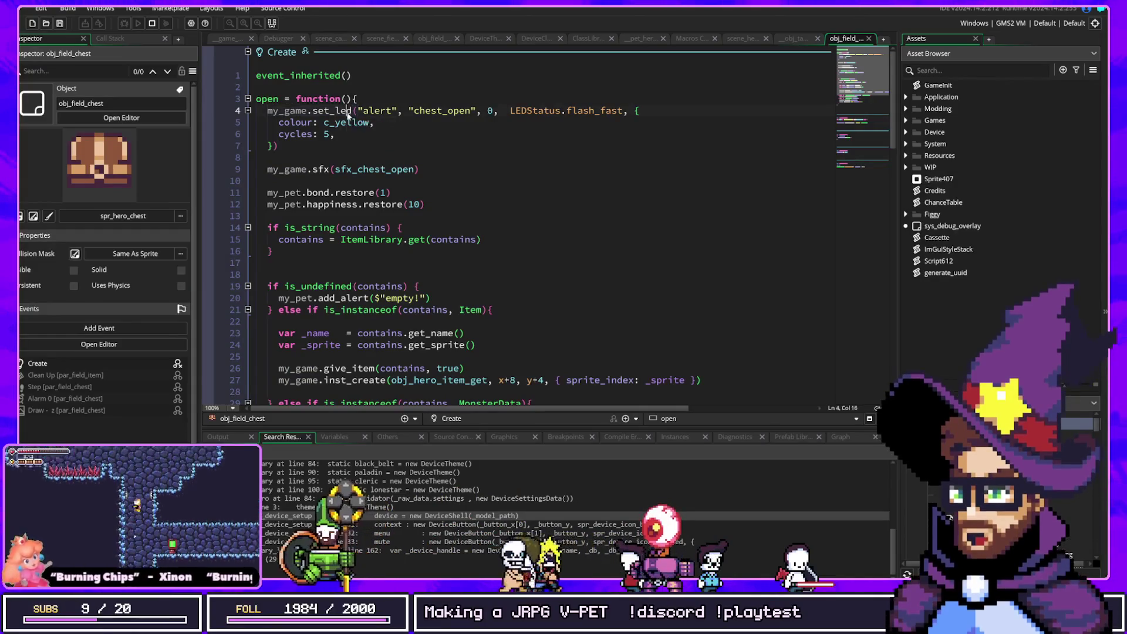
{"action": "left_click", "coordinate": [268, 111]}
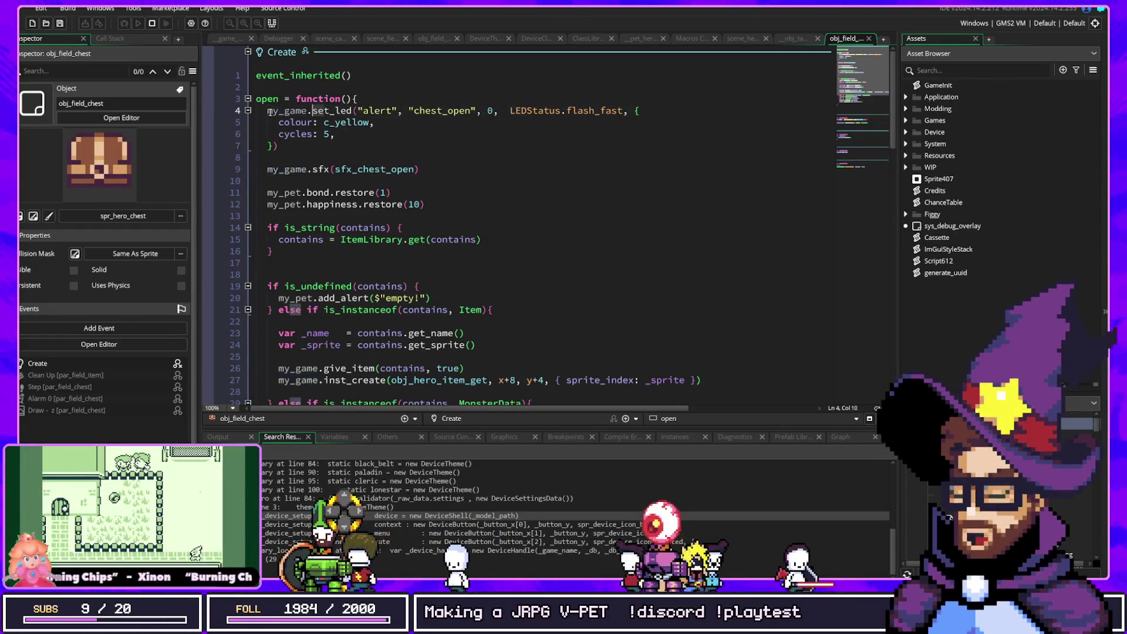
{"action": "double_click", "coordinate": [294, 111]}
{"action": "left_click_drag", "start_coordinate": [268, 111], "coordinate": [351, 111]}
{"action": "key", "text": "ctrl+shift+f"}
{"action": "key", "text": "Return"}
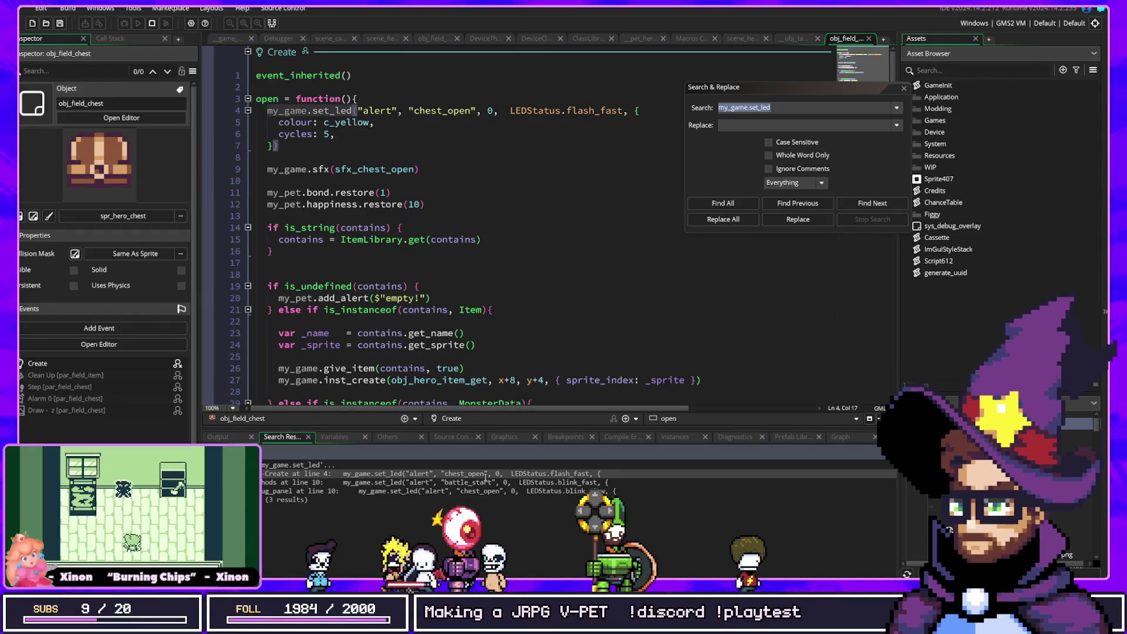
Close the Search & Replace panel and start a quick asset search for 'twitch'
{"action": "scroll", "coordinate": [507, 351], "scroll_direction": "down", "scroll_amount": 2}
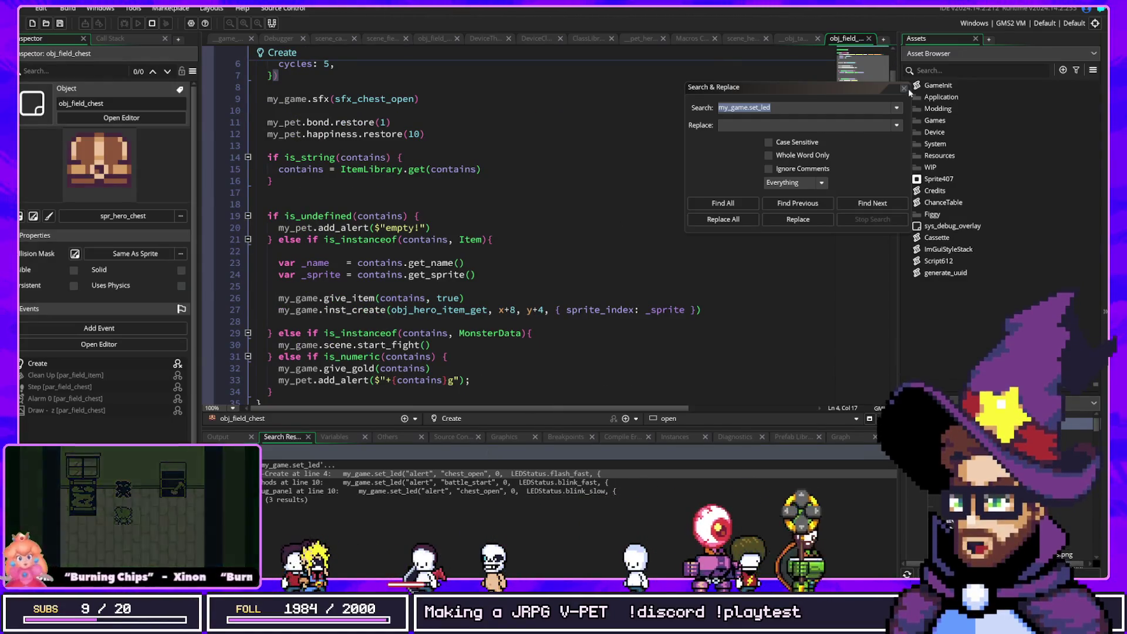
{"action": "left_click", "coordinate": [905, 89]}
{"action": "left_click", "coordinate": [728, 101]}
{"action": "key", "text": "ctrl+t"}
{"action": "type", "text": "twitch"}
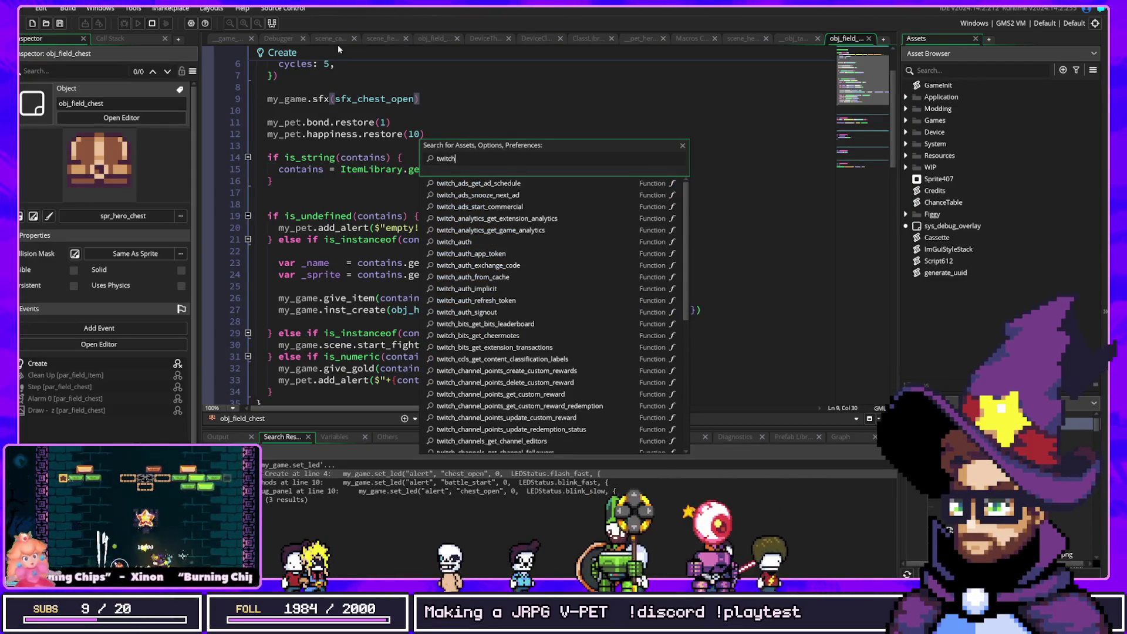
Browse the open script tabs from Macros through scene_field to __game_hero_twitch
{"action": "left_click", "coordinate": [692, 38]}
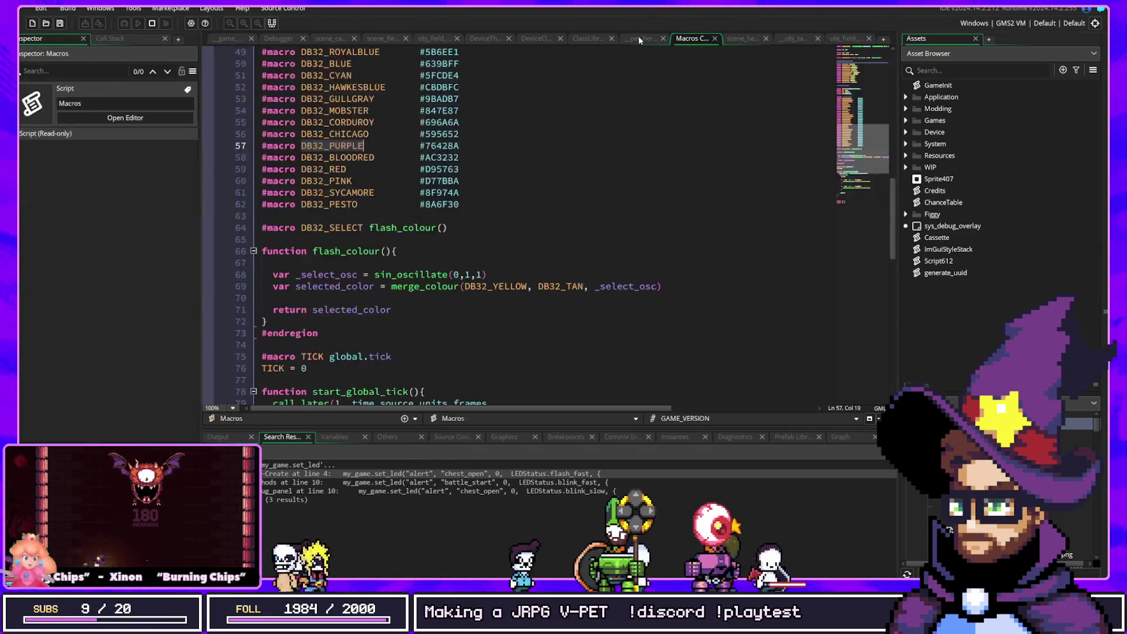
{"action": "left_click", "coordinate": [640, 38]}
{"action": "left_click", "coordinate": [596, 37]}
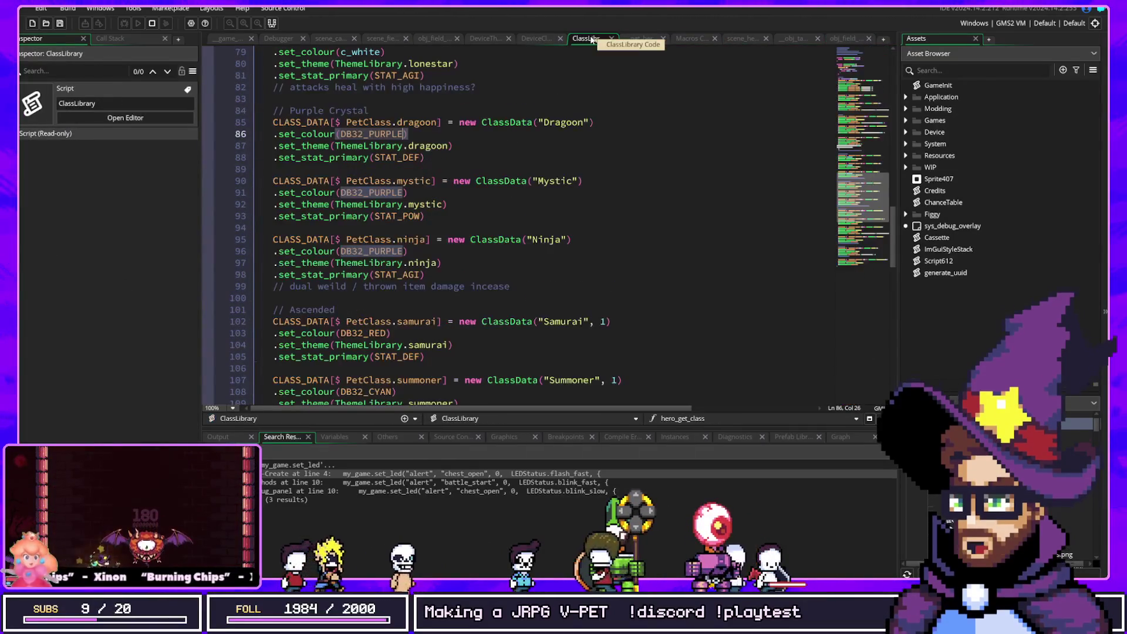
{"action": "left_click", "coordinate": [534, 38]}
{"action": "left_click", "coordinate": [494, 37]}
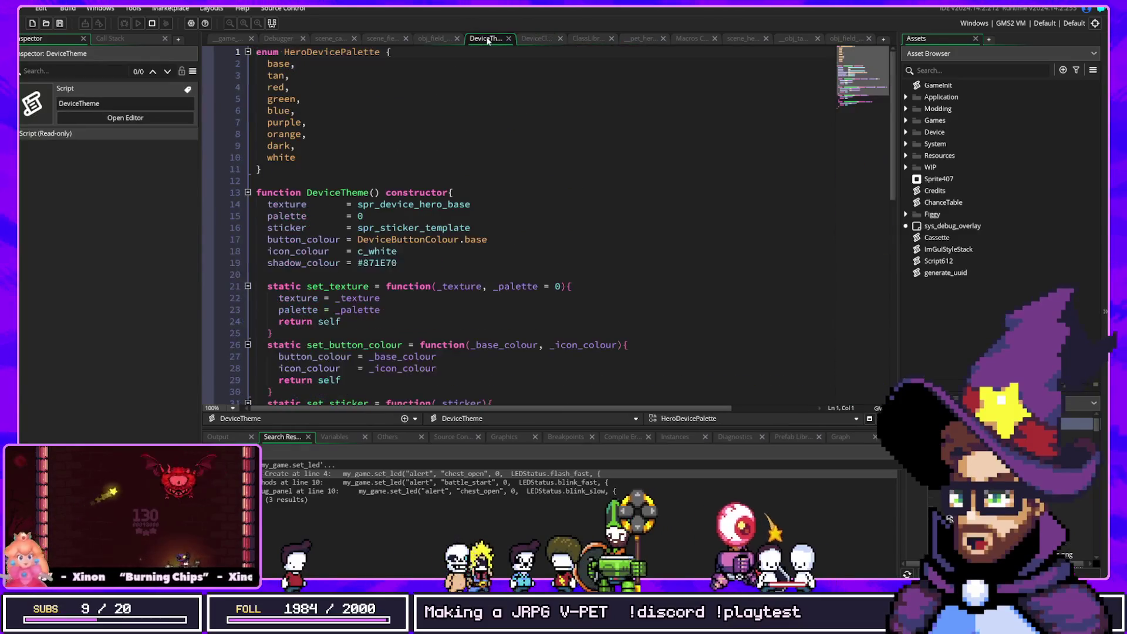
{"action": "left_click", "coordinate": [431, 38]}
{"action": "left_click", "coordinate": [381, 39]}
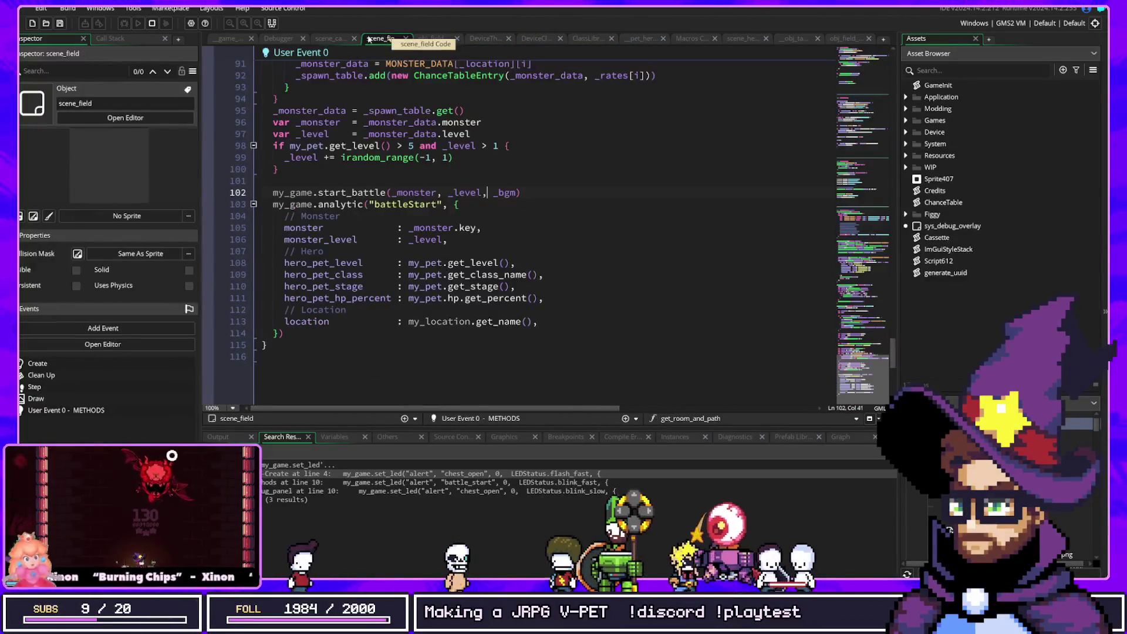
{"action": "left_click", "coordinate": [346, 36]}
{"action": "left_click", "coordinate": [225, 39]}
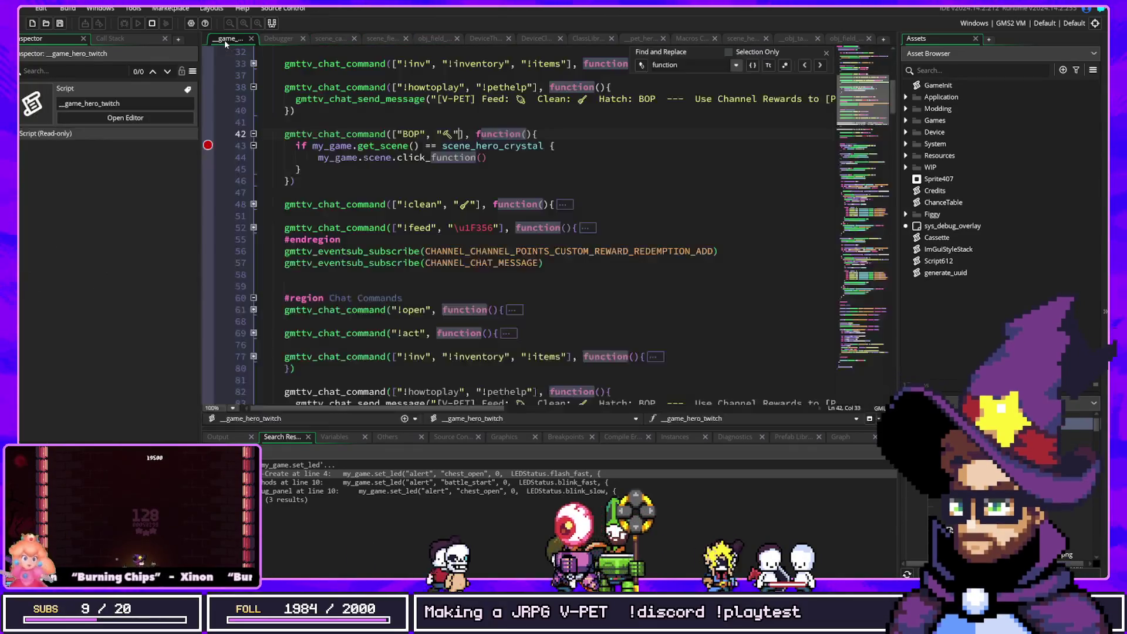
Select on_twitch_auth on line 3 and search the project for it, finding 2 results
{"action": "scroll", "coordinate": [495, 133], "scroll_direction": "up", "scroll_amount": 10}
{"action": "left_click", "coordinate": [460, 76]}
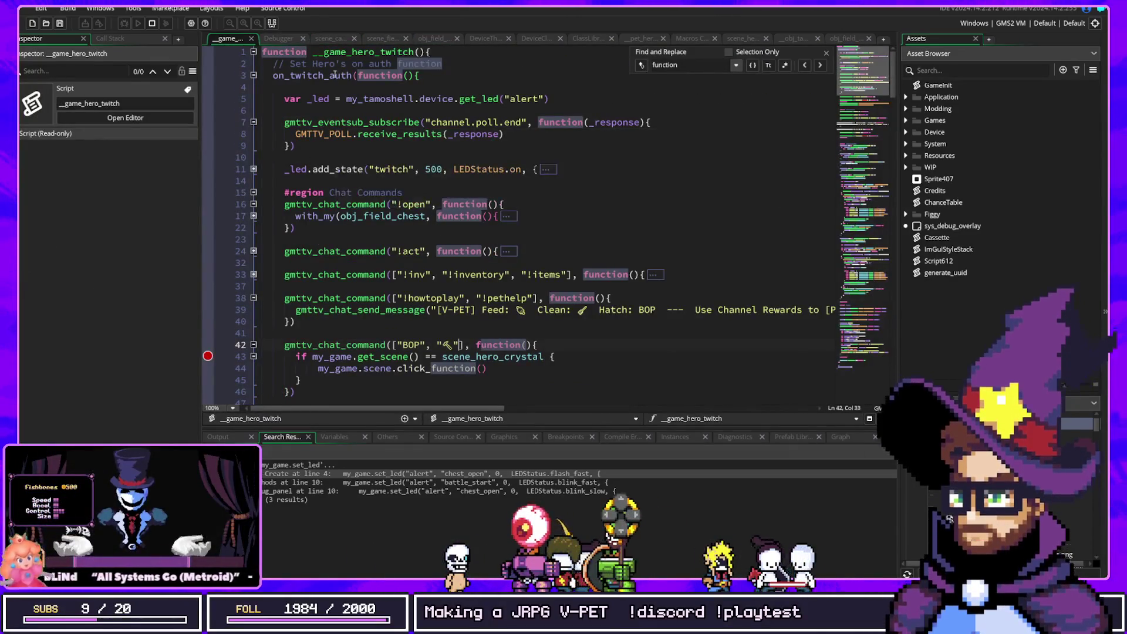
{"action": "left_click", "coordinate": [407, 88]}
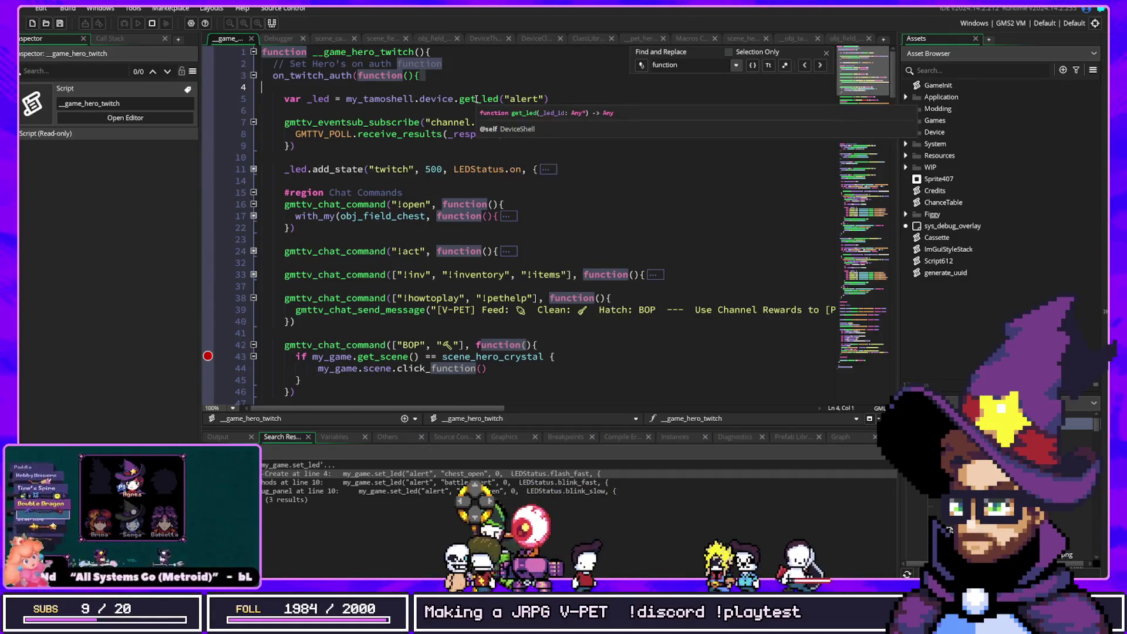
{"action": "scroll", "coordinate": [391, 149], "scroll_direction": "down", "scroll_amount": 12}
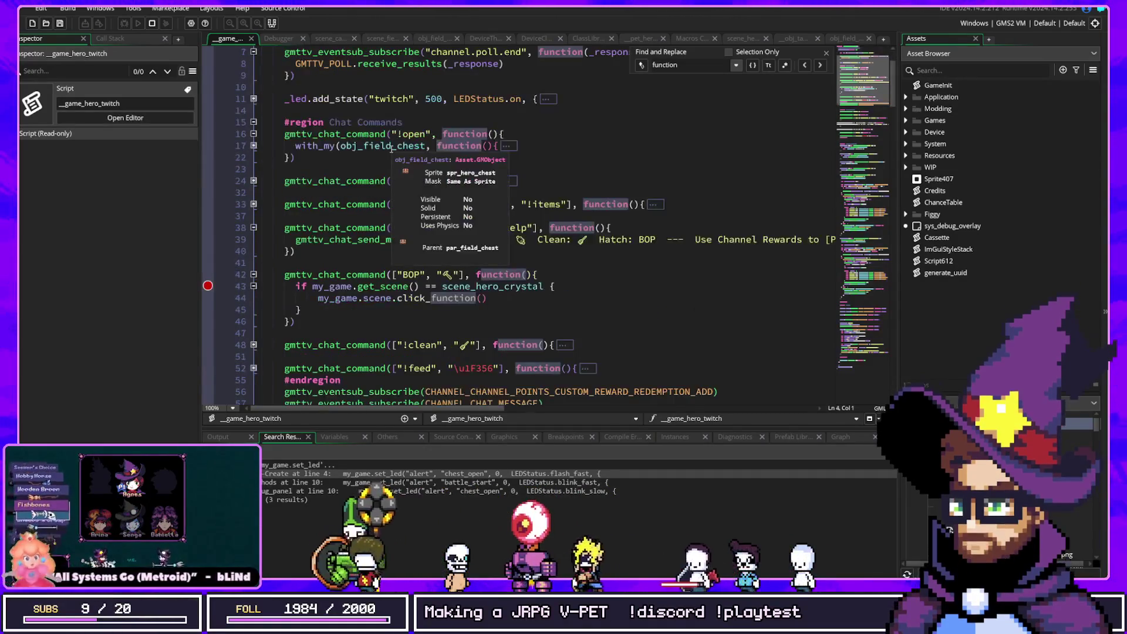
{"action": "scroll", "coordinate": [415, 152], "scroll_direction": "down", "scroll_amount": 10}
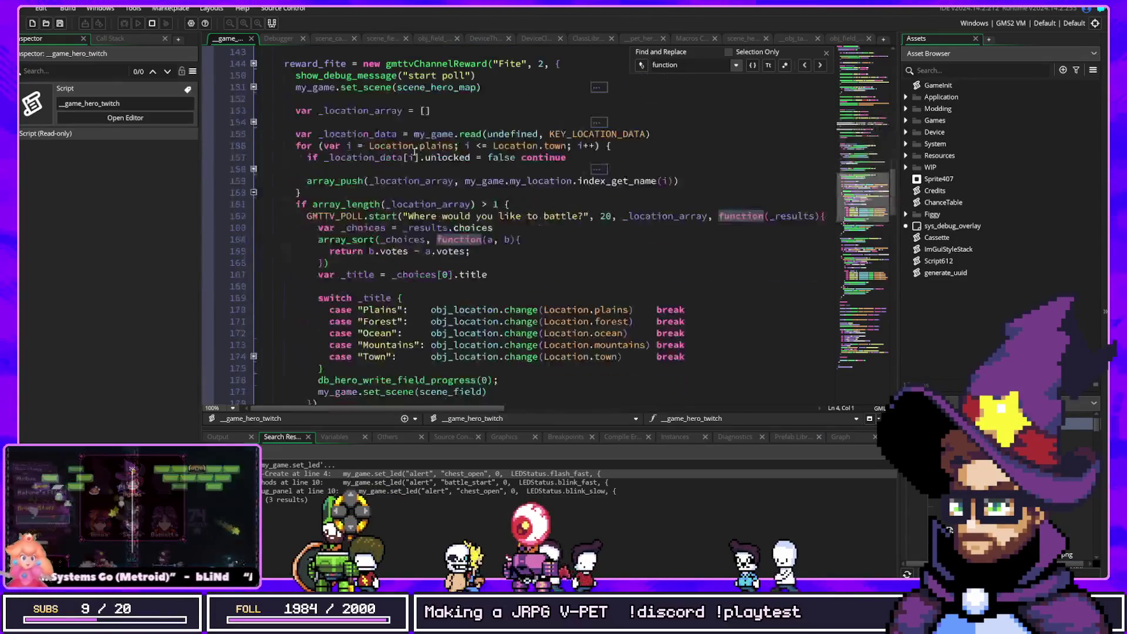
{"action": "scroll", "coordinate": [414, 152], "scroll_direction": "up", "scroll_amount": 15}
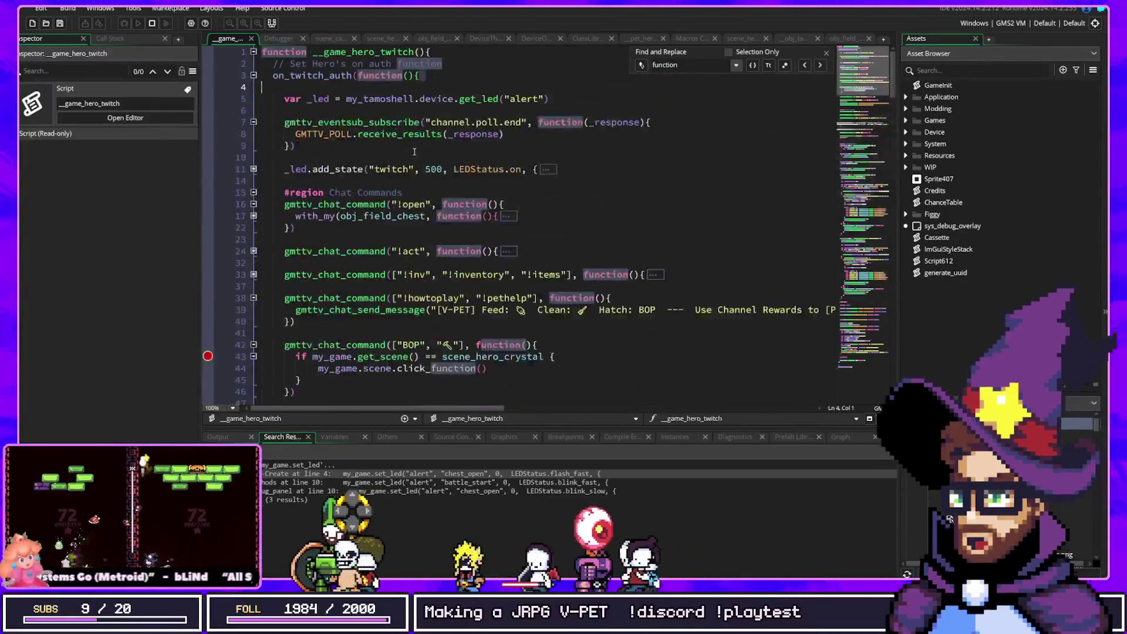
{"action": "double_click", "coordinate": [305, 73]}
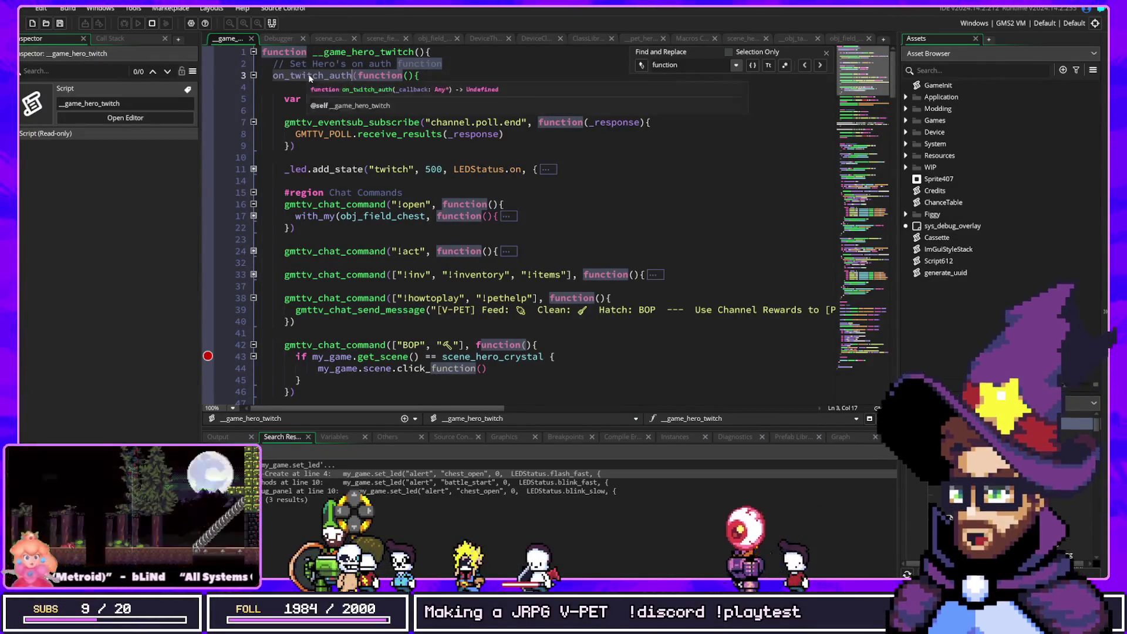
{"action": "key", "text": "ctrl+shift+f"}
{"action": "key", "text": "Return"}
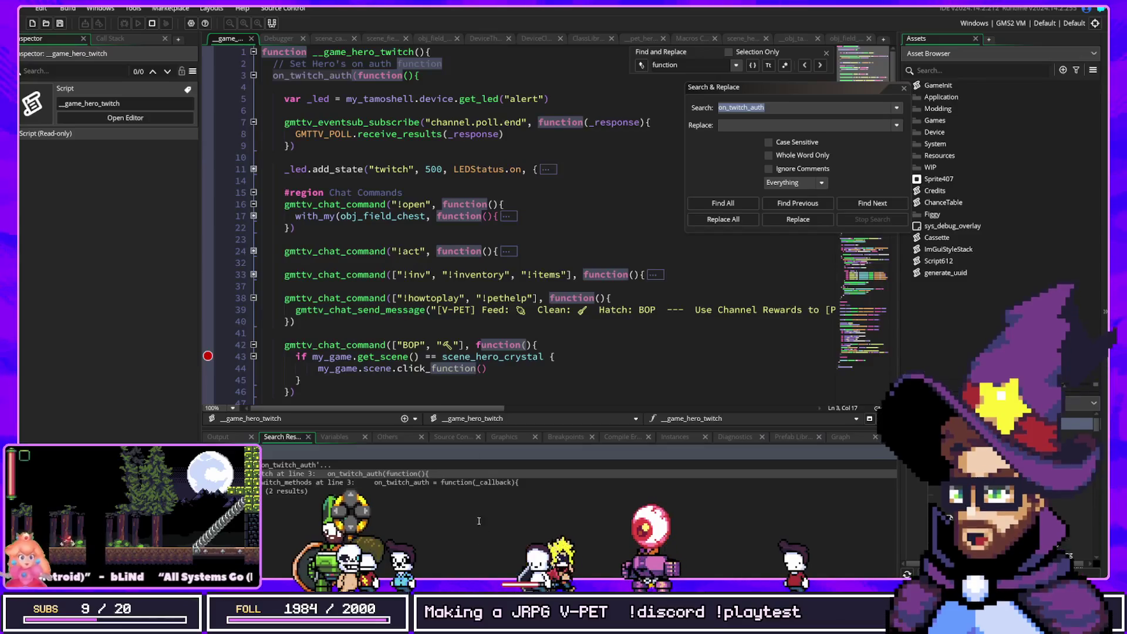
Open the on_twitch_auth definition in __game_parent_twitch_methods, then jump to sys_twitch's register_game definition
{"action": "double_click", "coordinate": [476, 482]}
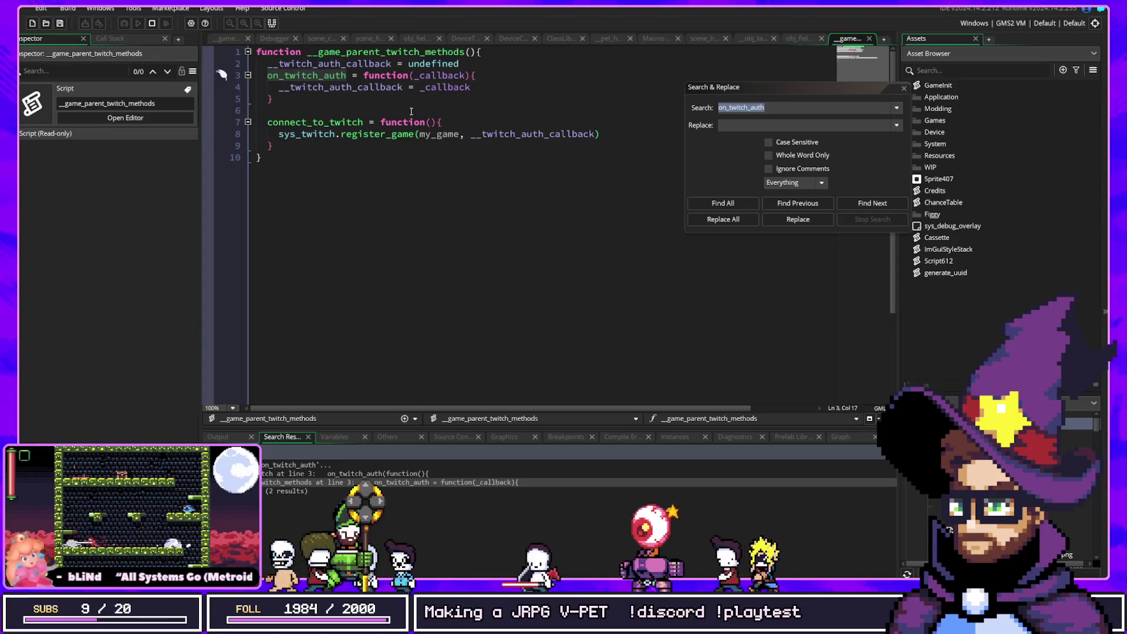
{"action": "left_click", "coordinate": [343, 52]}
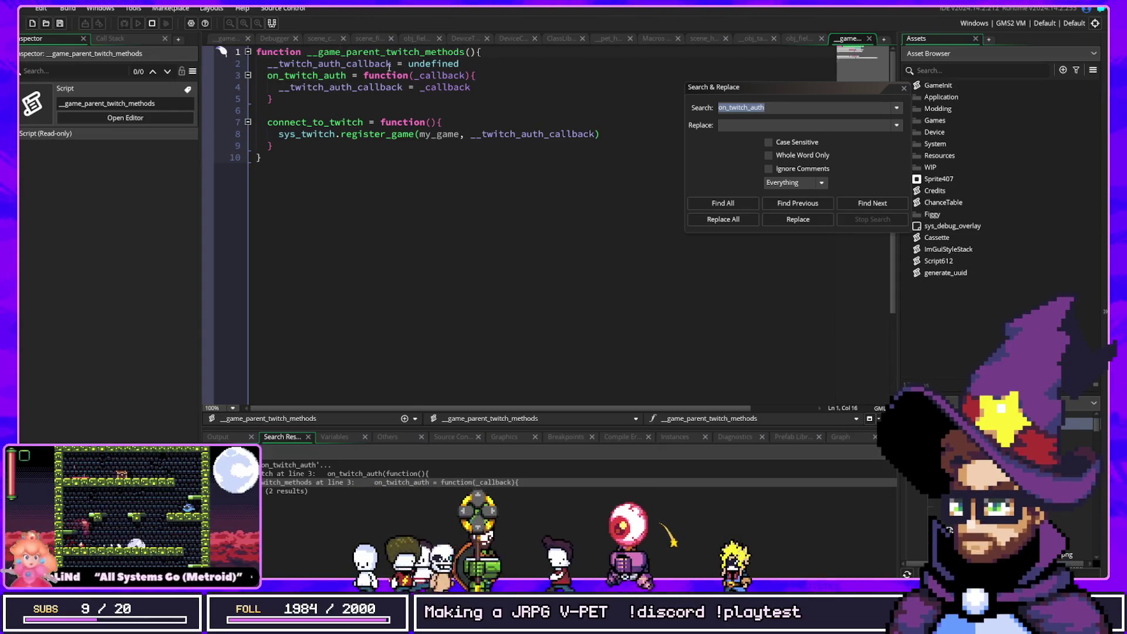
{"action": "left_click", "coordinate": [361, 123]}
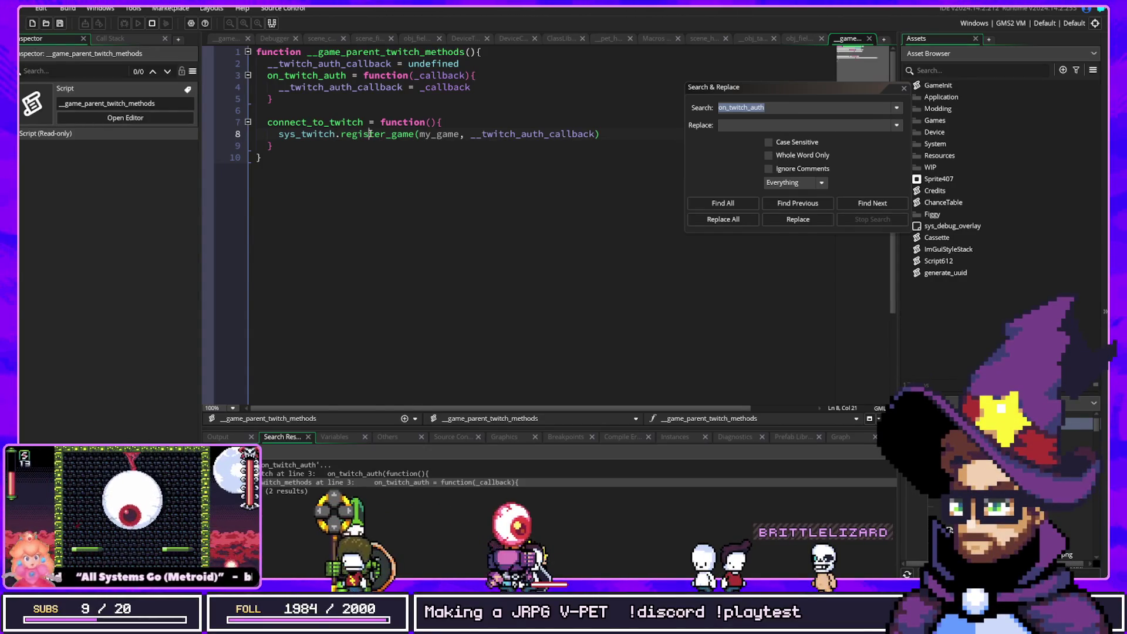
{"action": "middle_click", "coordinate": [370, 134]}
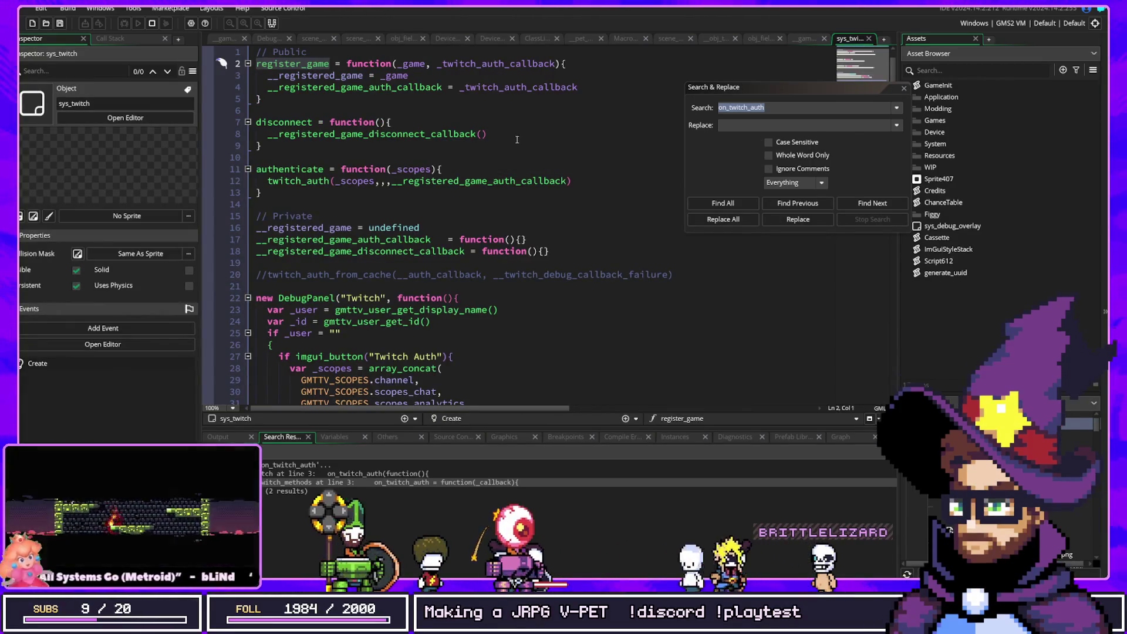
Highlight registered_game's uses, then add a blank line after authenticate in sys_twitch's Create code
{"action": "mouse_move", "coordinate": [425, 129]}
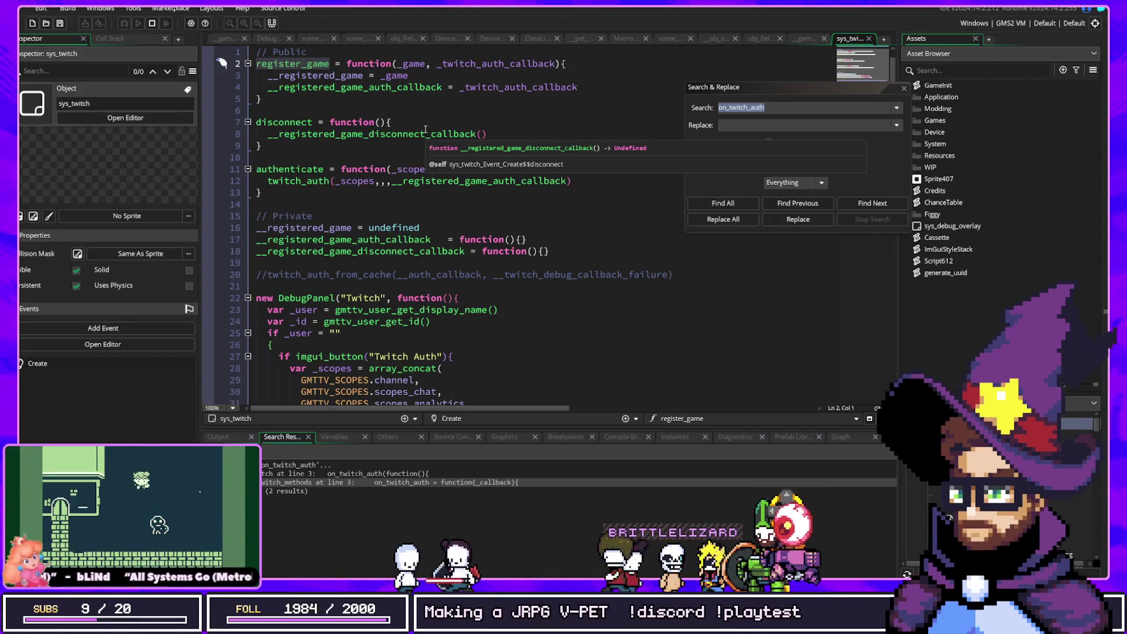
{"action": "left_click", "coordinate": [314, 76]}
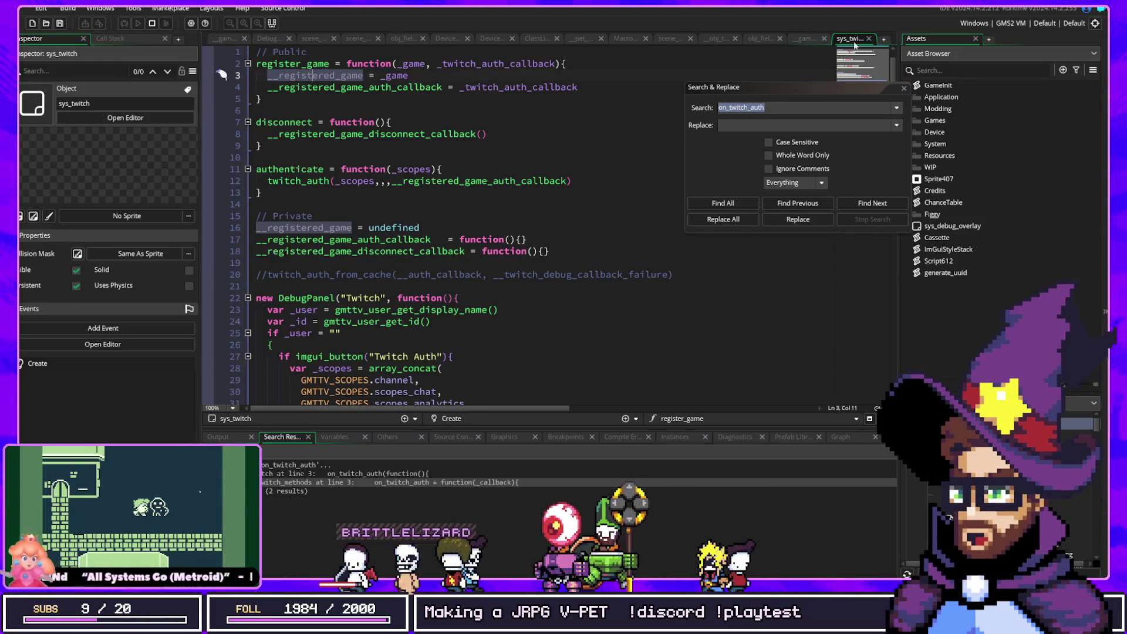
{"action": "double_click", "coordinate": [320, 76]}
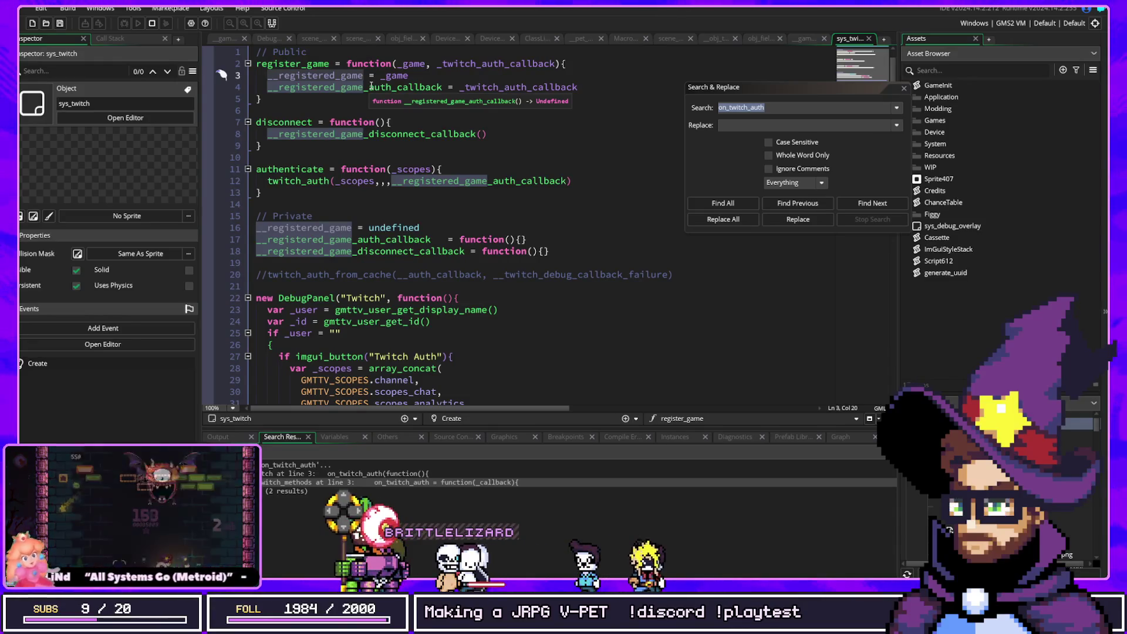
{"action": "left_click", "coordinate": [320, 200]}
{"action": "key", "text": "Return"}
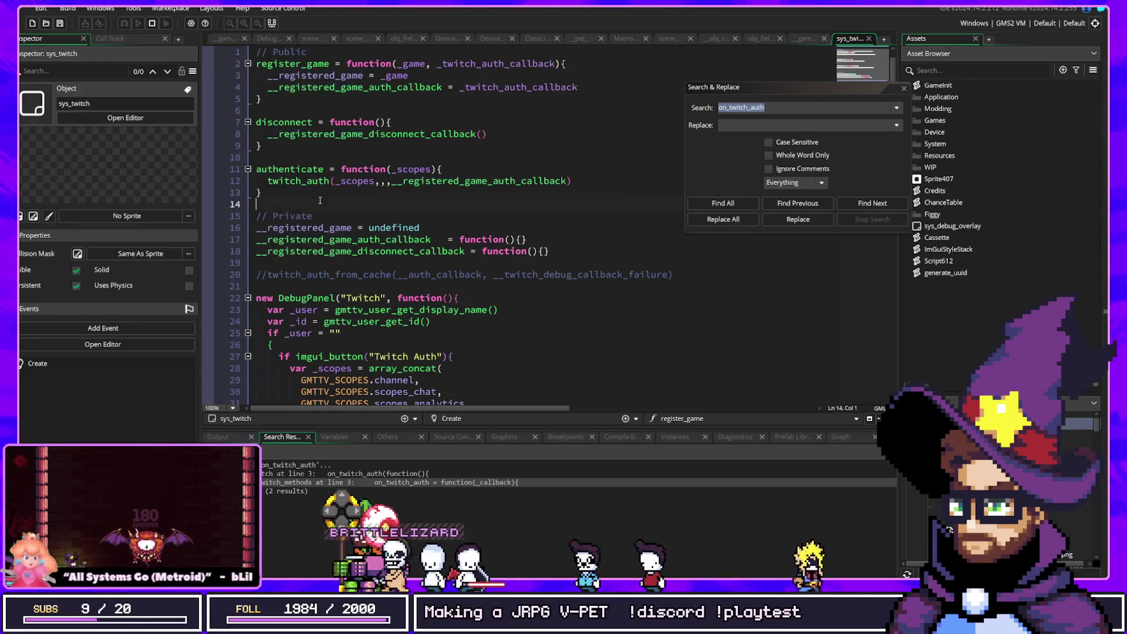
Declare is_game_registered as a function with an empty body below authenticate
{"action": "type", "text": "is_"}
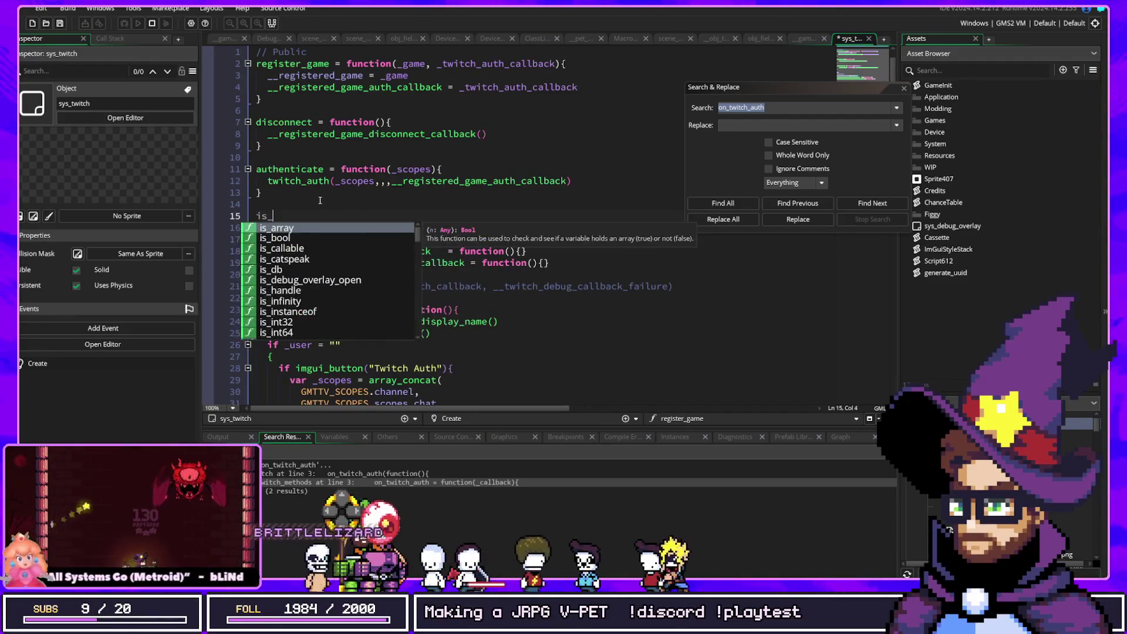
{"action": "type", "text": "game_registered("}
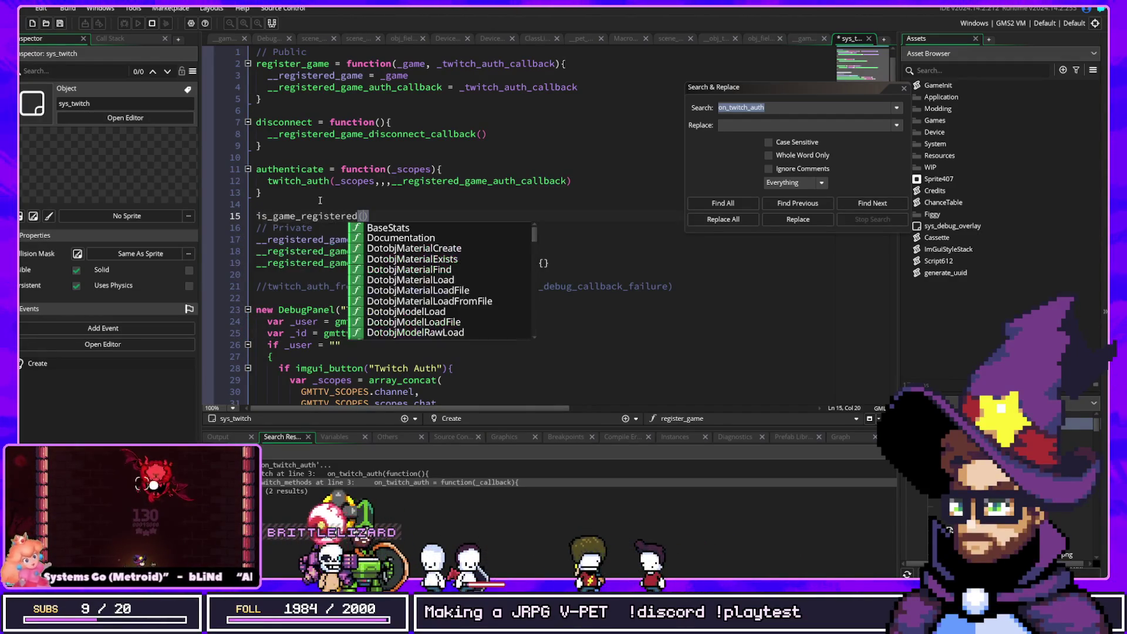
{"action": "key", "text": "Home"}
{"action": "type", "text": "function(){}"}
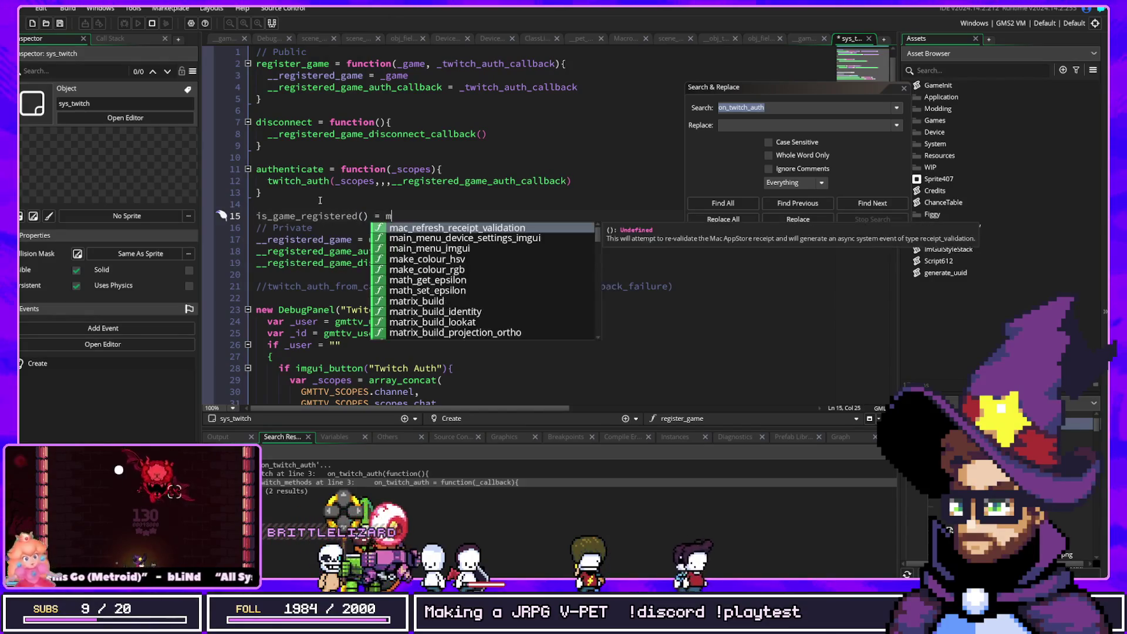
{"action": "key", "text": "Return"}
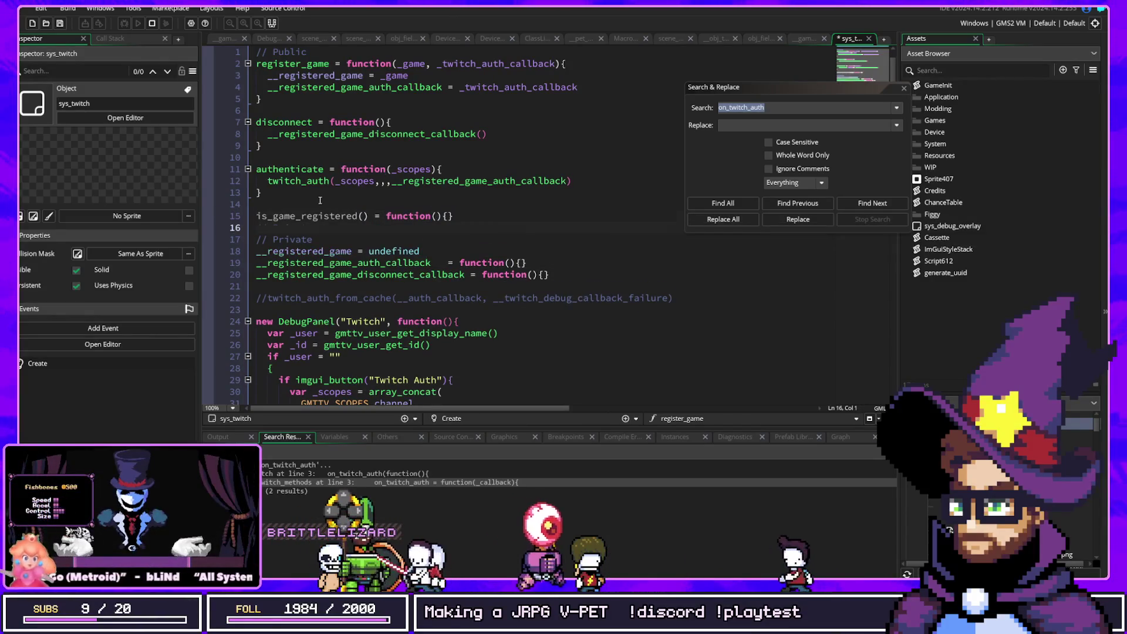
{"action": "key", "text": "BackSpace"}
{"action": "key", "text": "Left"}
{"action": "key", "text": "Return"}
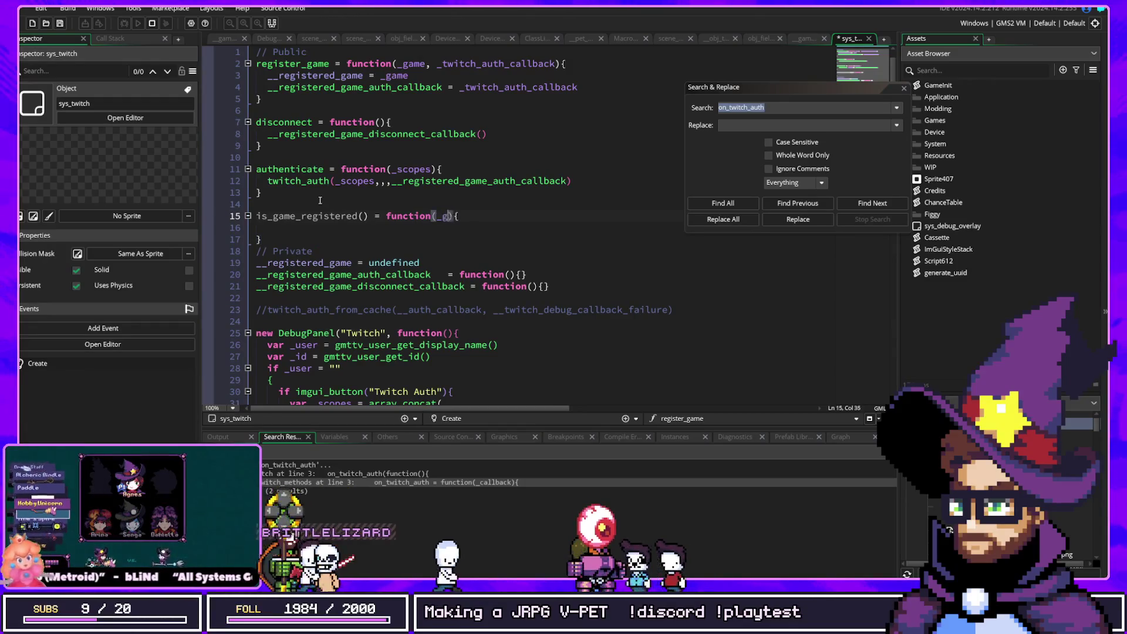
Add the _game_inst parameter and 'return __registered_game == _game_inst', then save sys_twitch
{"action": "type", "text": "game_inst"}
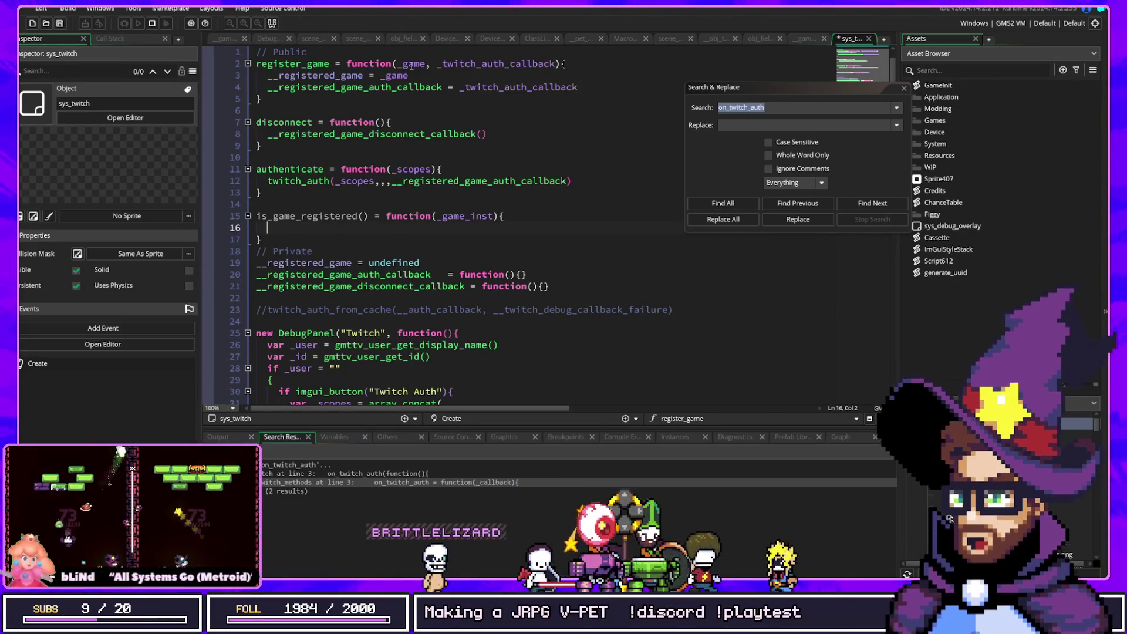
{"action": "type", "text": "return __registere"}
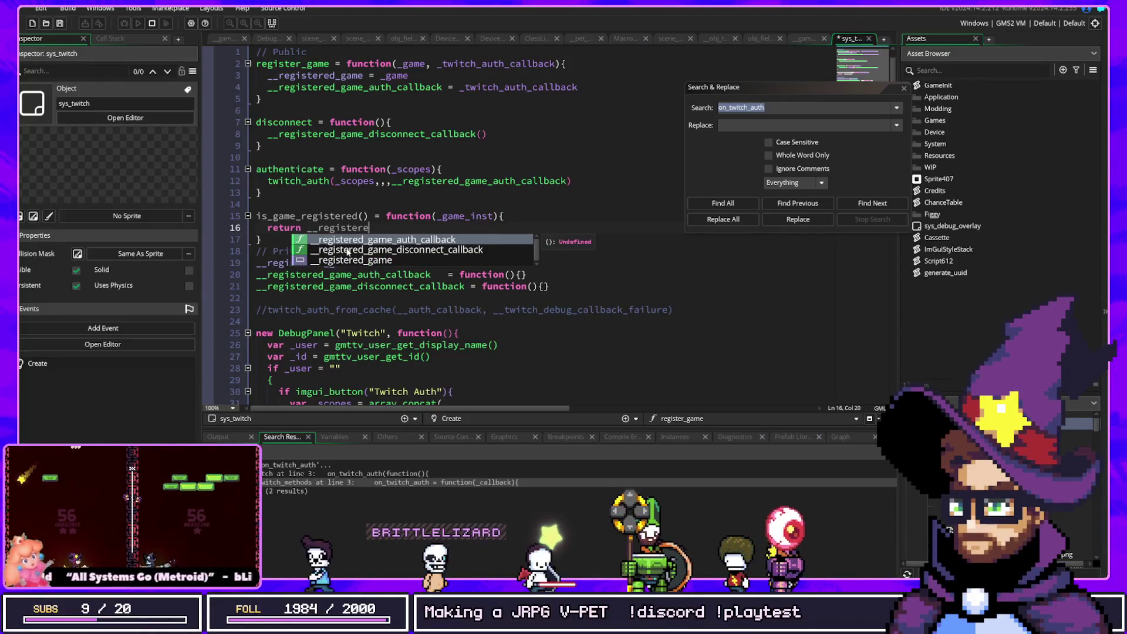
{"action": "type", "text": "d_game =="}
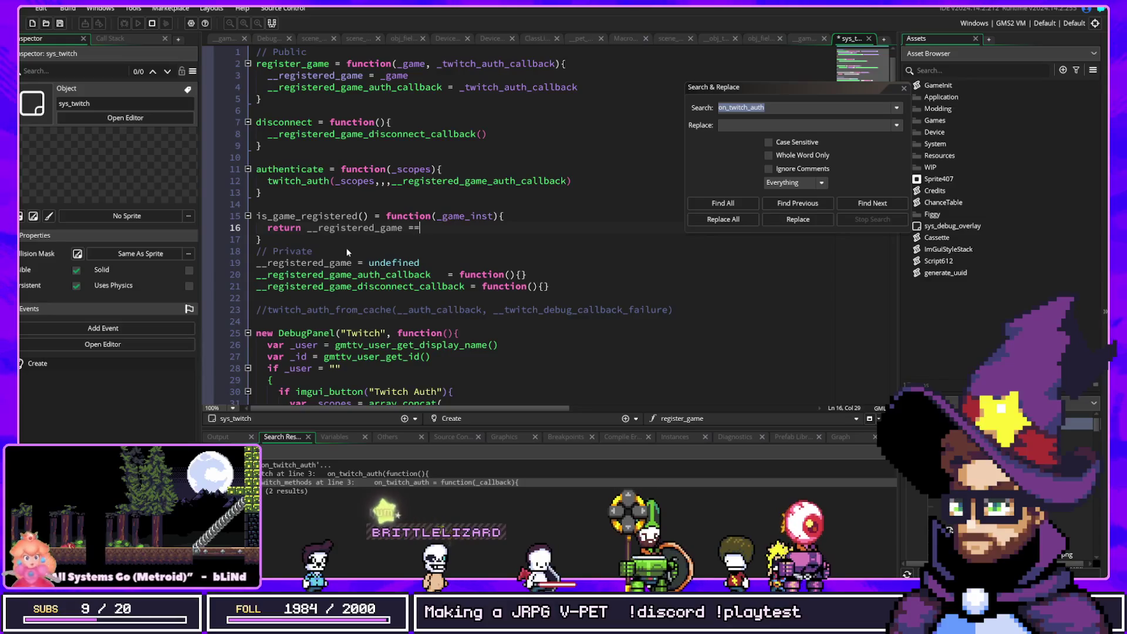
{"action": "type", "text": " _game_instd"}
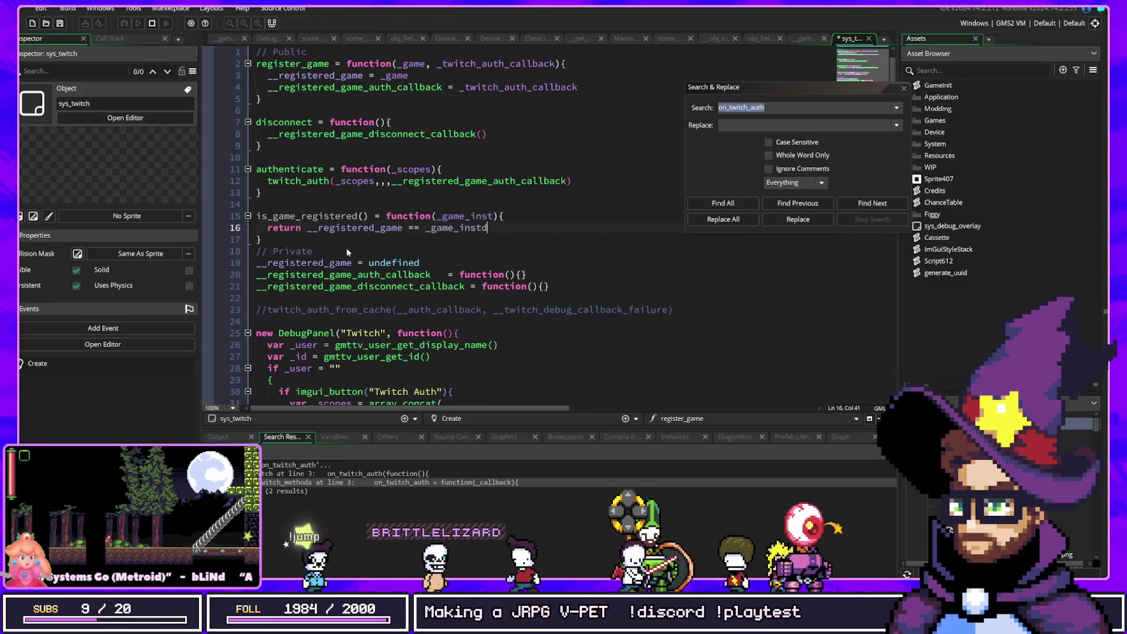
{"action": "key", "text": "BackSpace"}
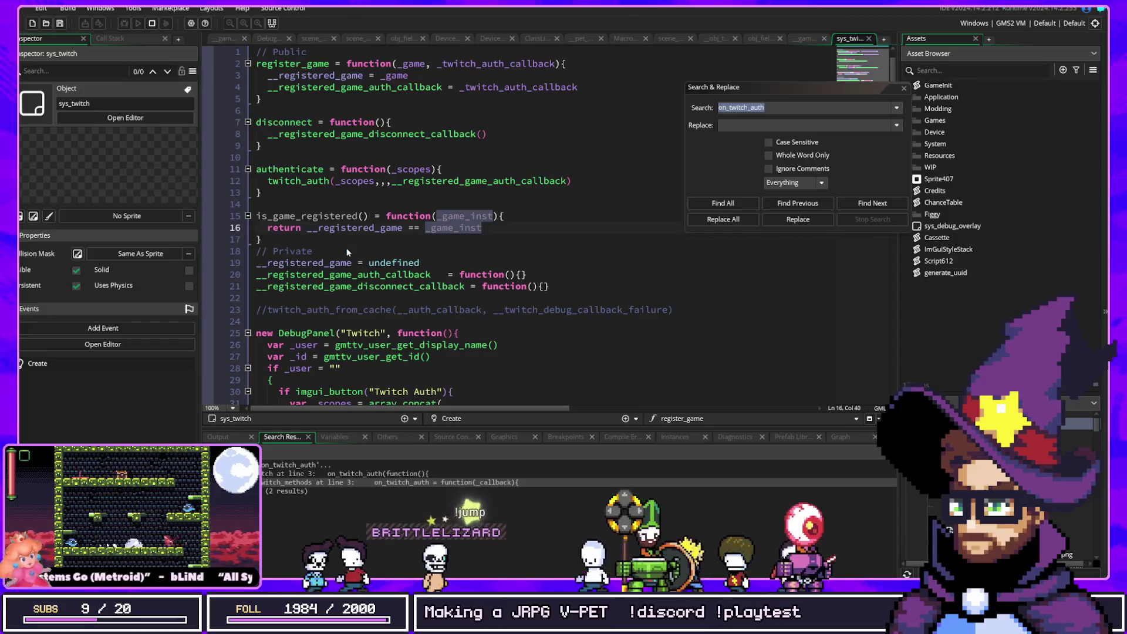
{"action": "key", "text": "Up"}
{"action": "key", "text": "Home"}
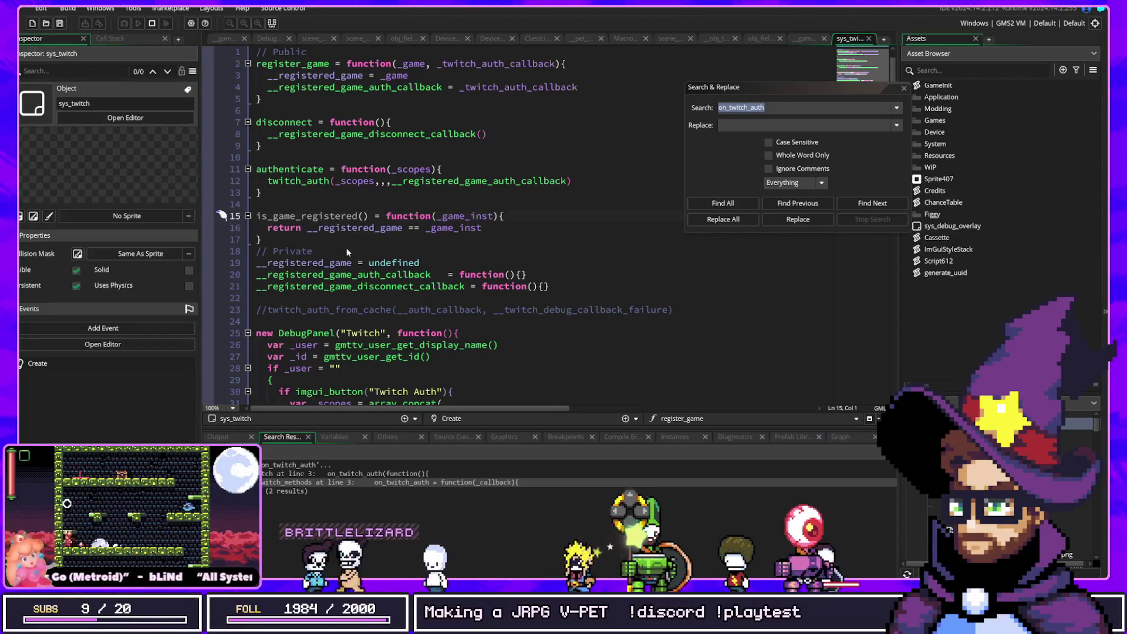
{"action": "key", "text": "Right"}
{"action": "key", "text": "Right"}
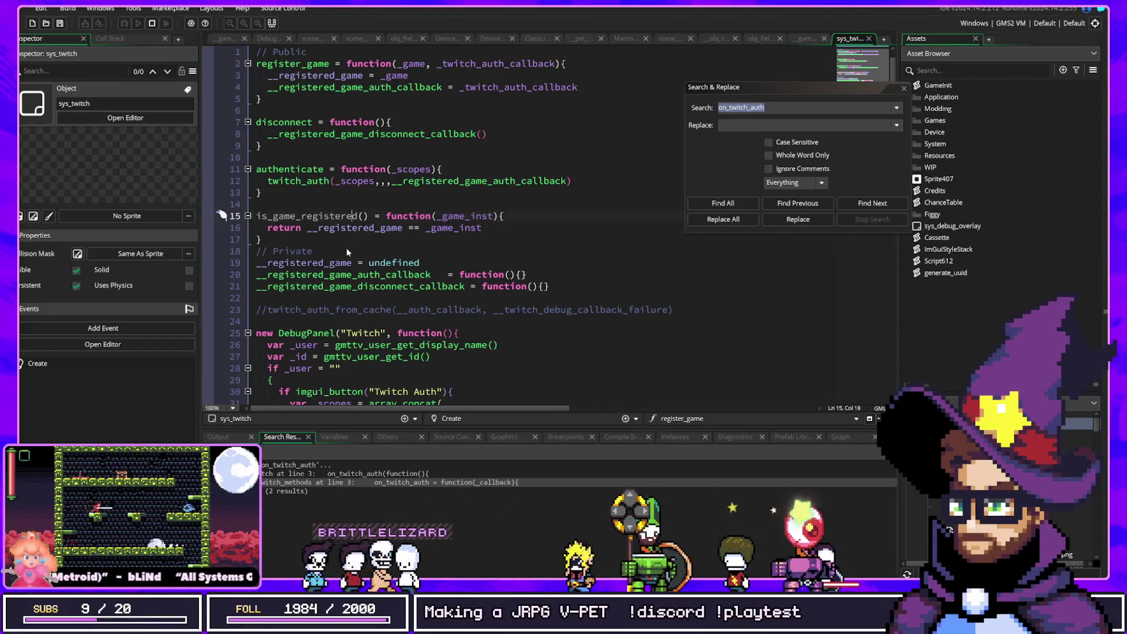
{"action": "key", "text": "ctrl+s"}
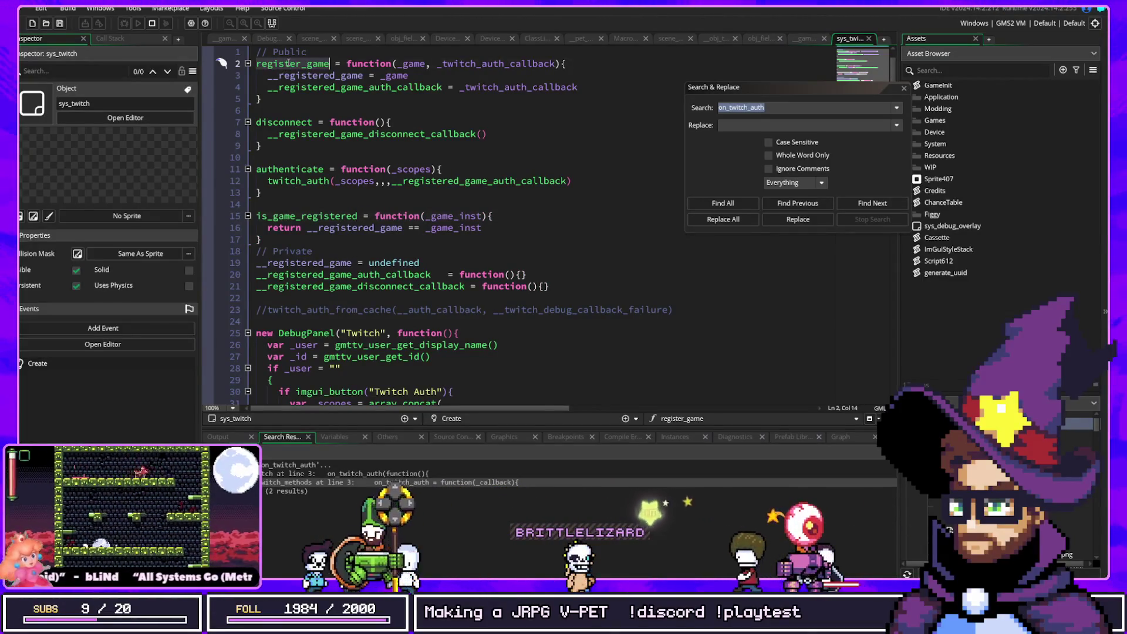
List every register_game use, then search assets for 'gmttv_' and open the gmttvUser script
{"action": "key", "text": "ctrl+shift+f"}
{"action": "left_click", "coordinate": [722, 203]}
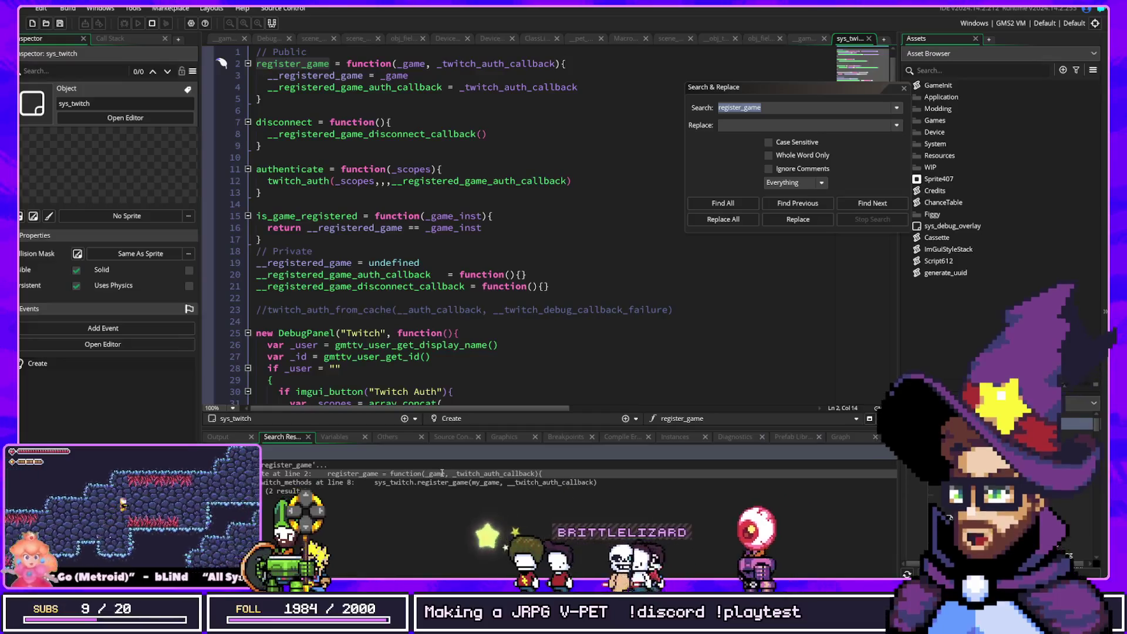
{"action": "left_click", "coordinate": [435, 299]}
{"action": "key", "text": "ctrl+t"}
{"action": "type", "text": "gmttv_"}
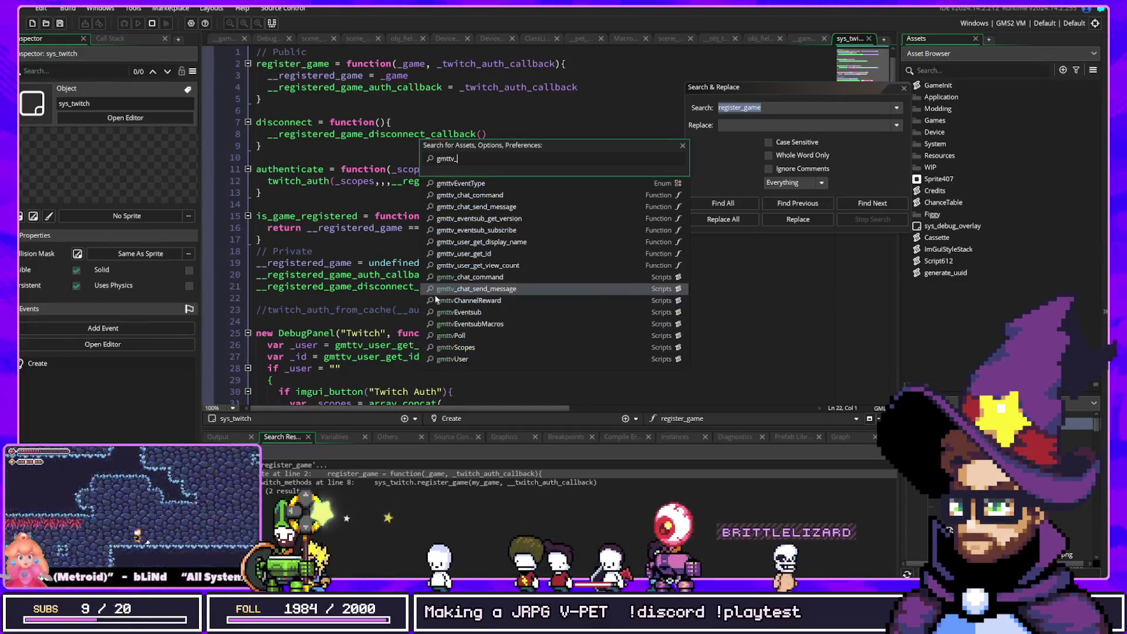
{"action": "left_click", "coordinate": [481, 243]}
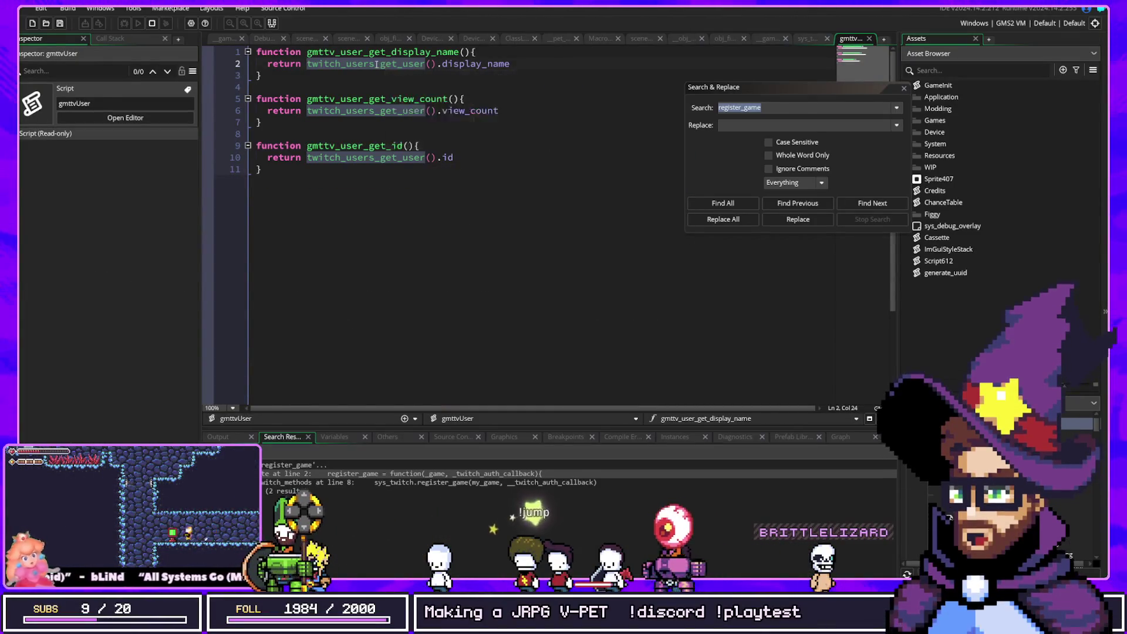
Follow twitch_users_get_user and __twitch_get_singleton to obj_twitch_core's Create event
{"action": "middle_click", "coordinate": [384, 156]}
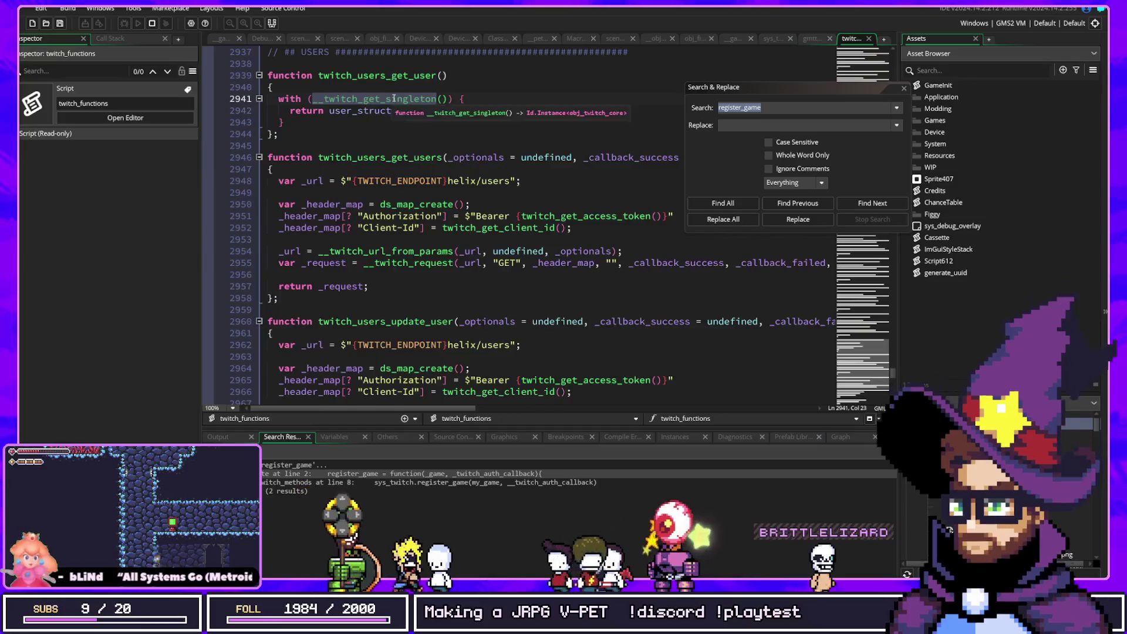
{"action": "middle_click", "coordinate": [344, 100]}
{"action": "left_click", "coordinate": [371, 88]}
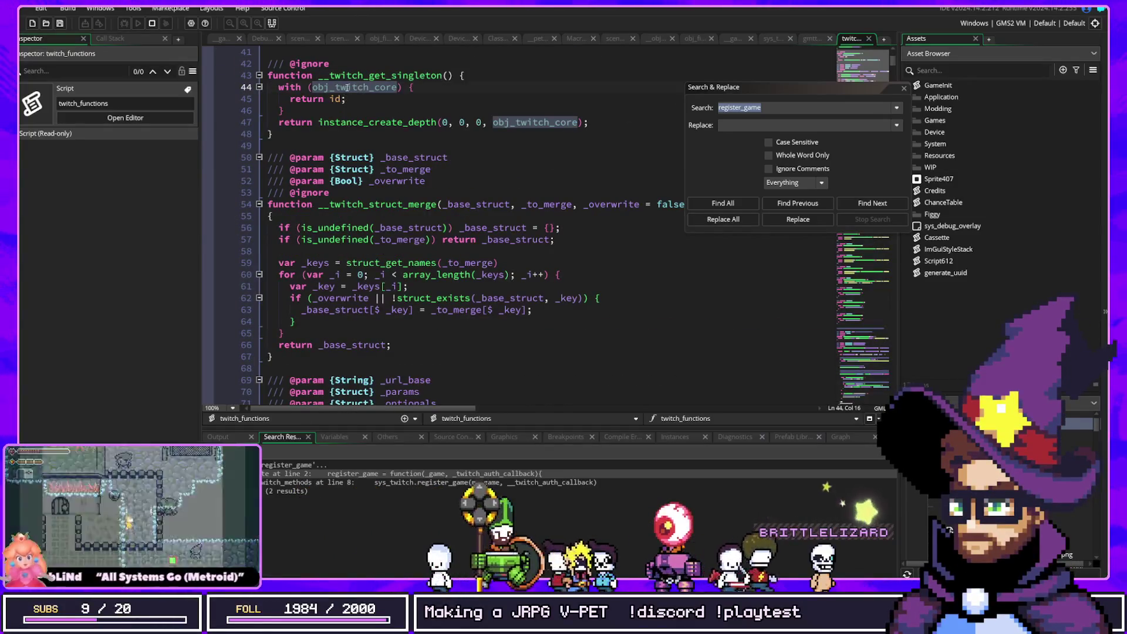
{"action": "key", "text": "Left"}
{"action": "key", "text": "Left"}
{"action": "key", "text": "Left"}
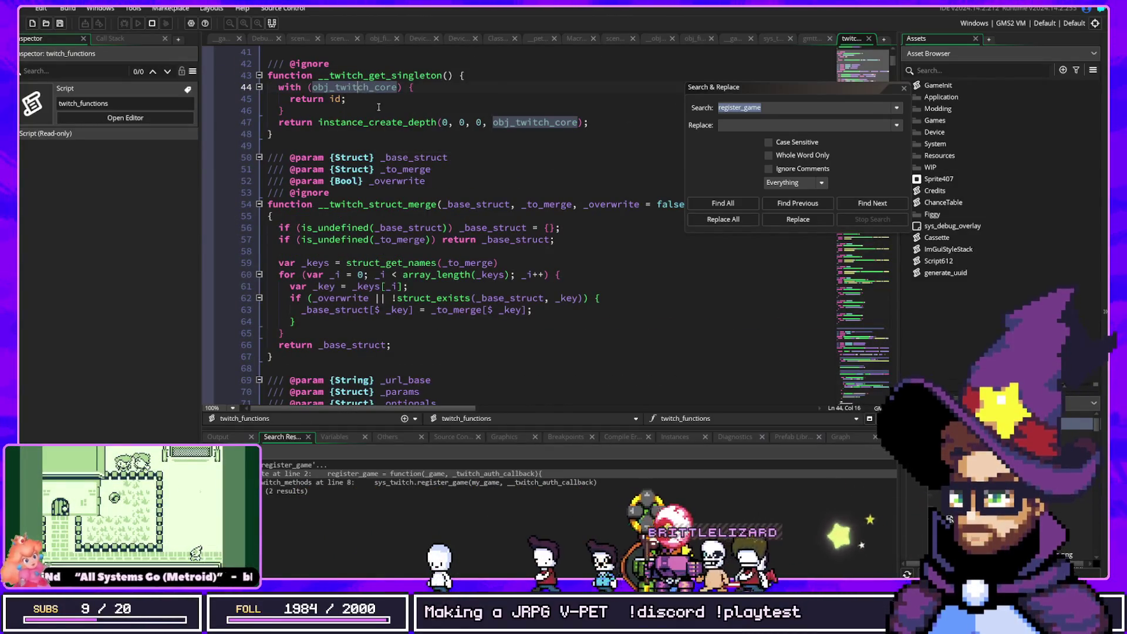
{"action": "key", "text": "F12"}
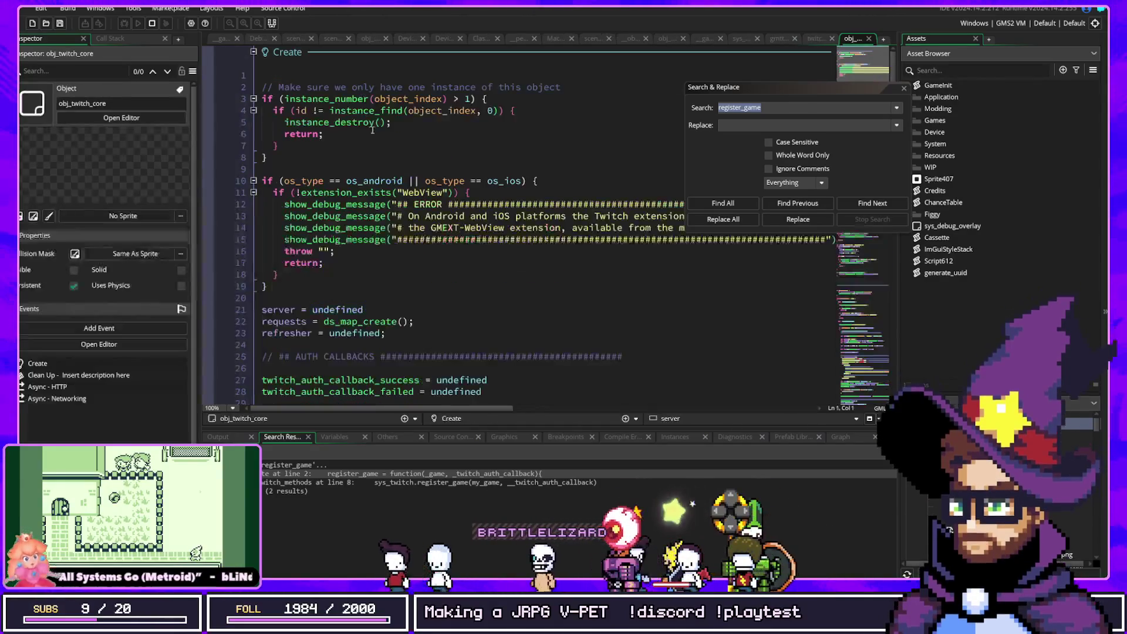
Read obj_twitch_core's user_struct fields, then close Search & Replace and the obj_twitch_core code
{"action": "scroll", "coordinate": [440, 154], "scroll_direction": "down", "scroll_amount": 6}
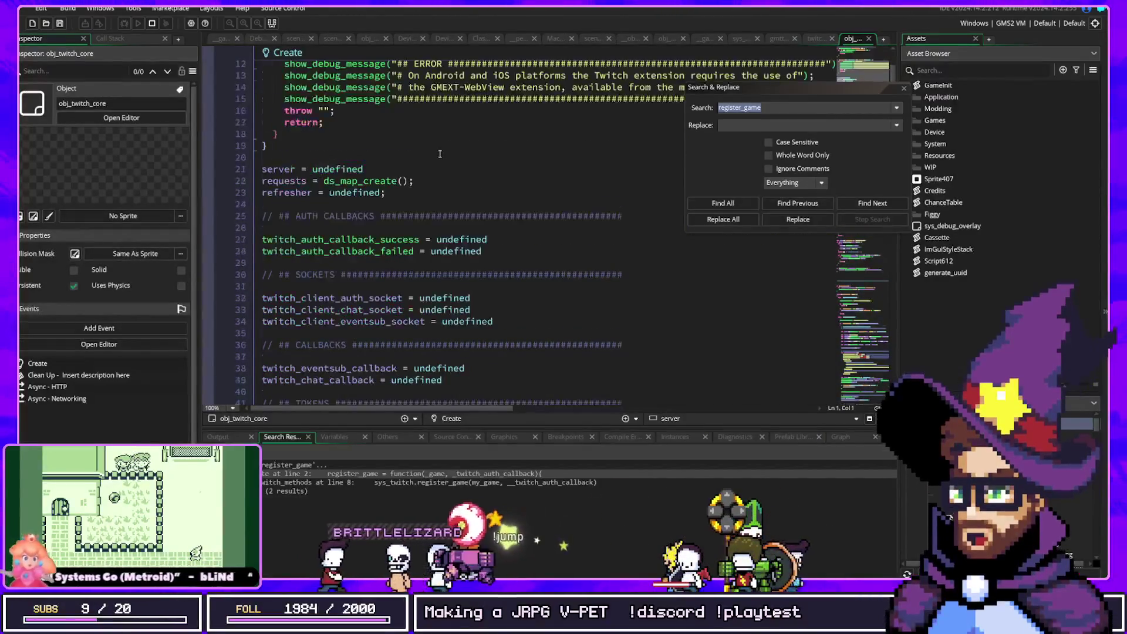
{"action": "scroll", "coordinate": [439, 271], "scroll_direction": "down", "scroll_amount": 6}
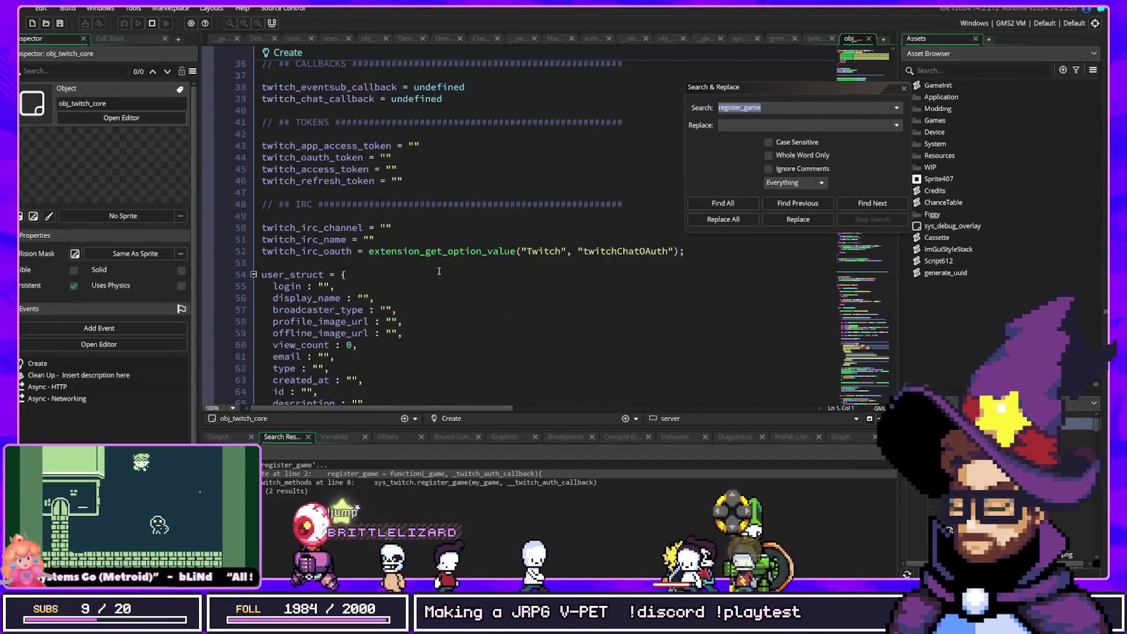
{"action": "scroll", "coordinate": [439, 271], "scroll_direction": "down", "scroll_amount": 2}
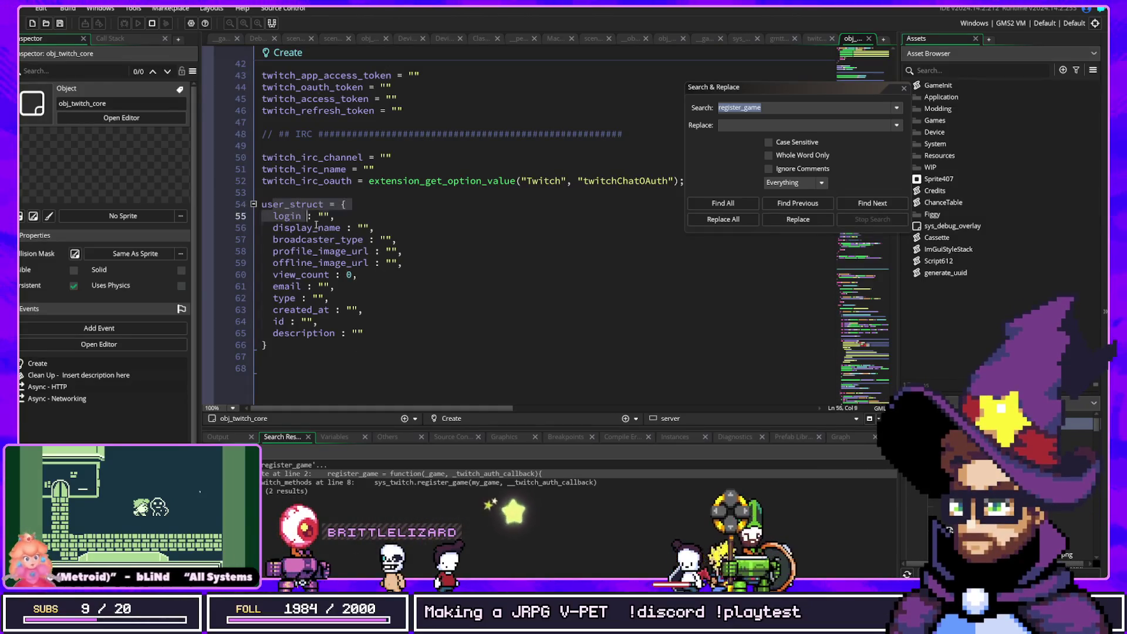
{"action": "left_click_drag", "start_coordinate": [311, 222], "coordinate": [337, 323]}
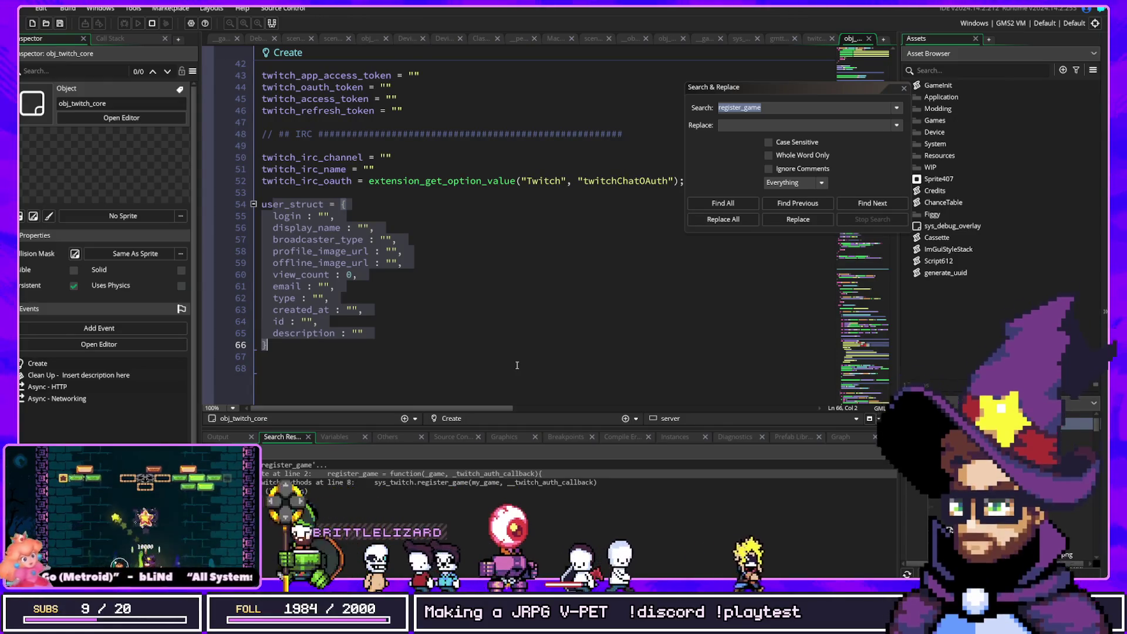
{"action": "scroll", "coordinate": [517, 365], "scroll_direction": "up", "scroll_amount": 6}
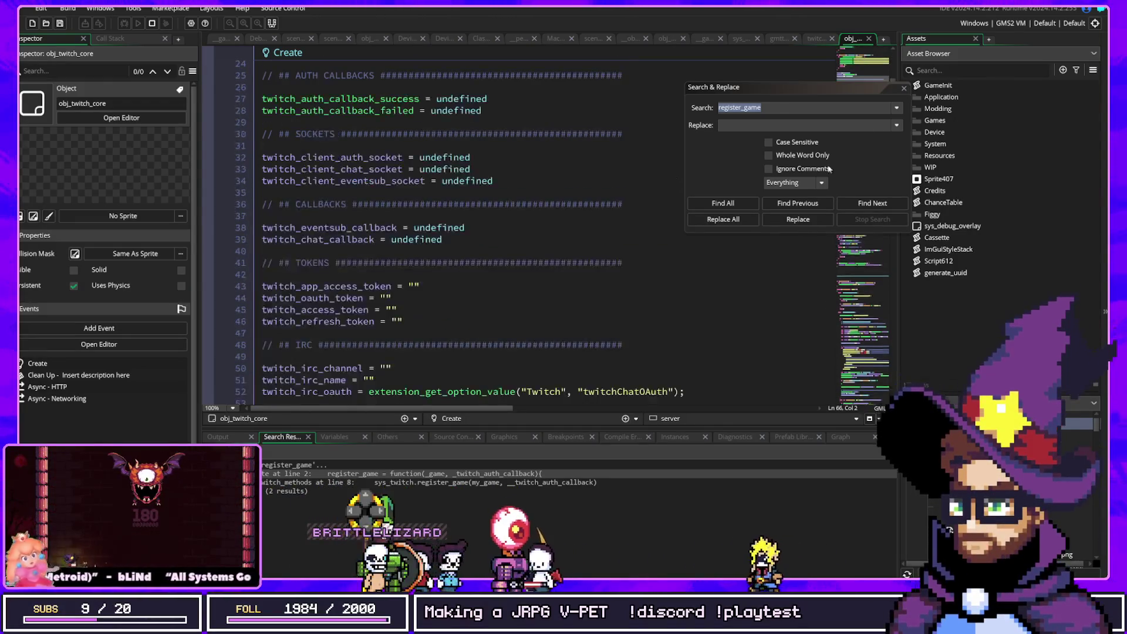
{"action": "left_click", "coordinate": [904, 88]}
{"action": "middle_click", "coordinate": [842, 39]}
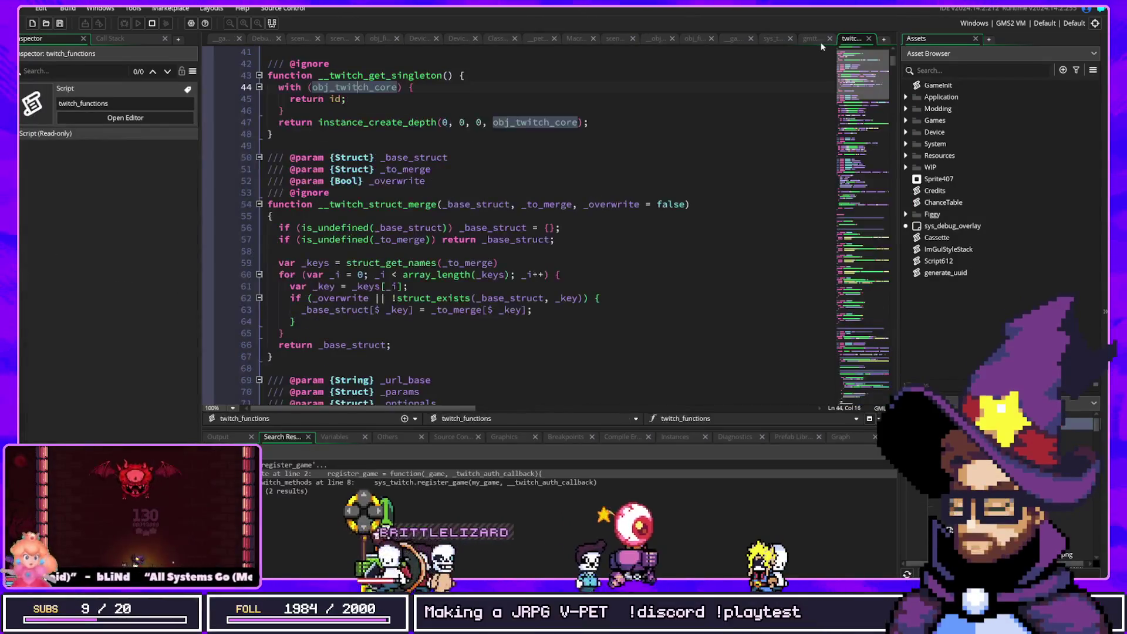
Close twitch_functions and gmttvUser, then open the game parent twitch methods from the register_game result
{"action": "middle_click", "coordinate": [853, 40]}
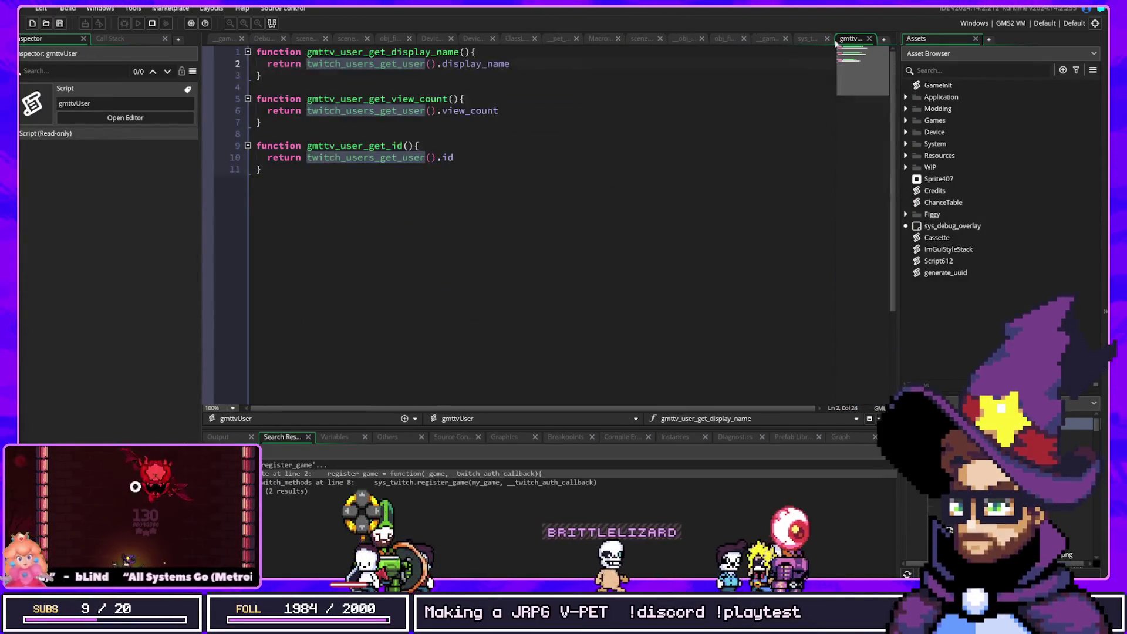
{"action": "middle_click", "coordinate": [851, 39]}
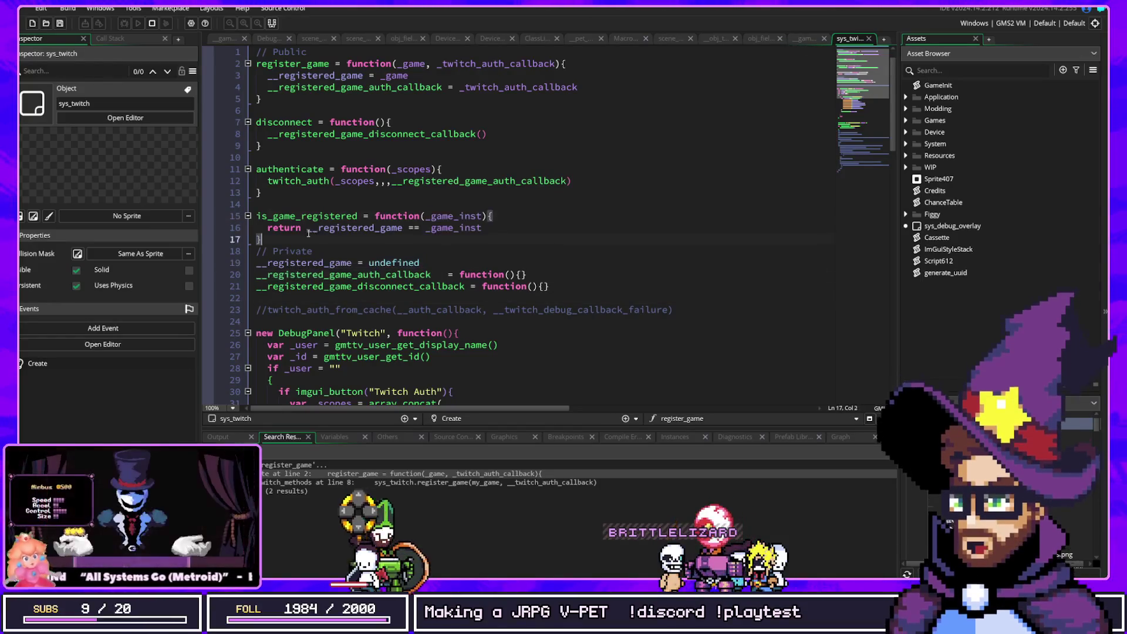
{"action": "left_click_drag", "start_coordinate": [261, 239], "coordinate": [256, 203]}
{"action": "left_click", "coordinate": [426, 483]}
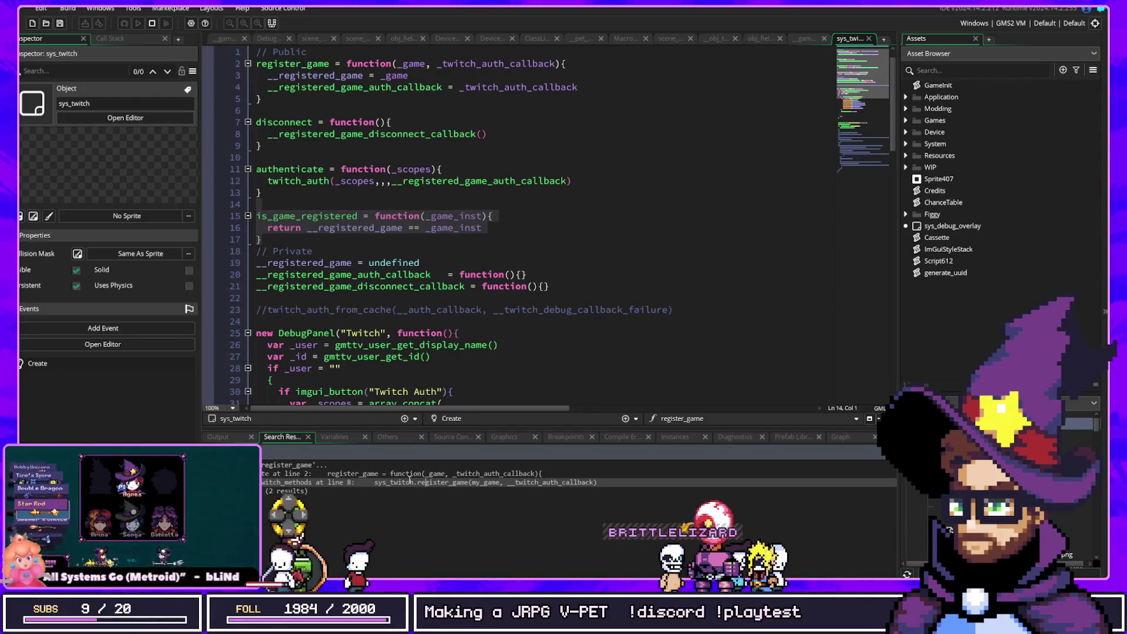
{"action": "double_click", "coordinate": [407, 482]}
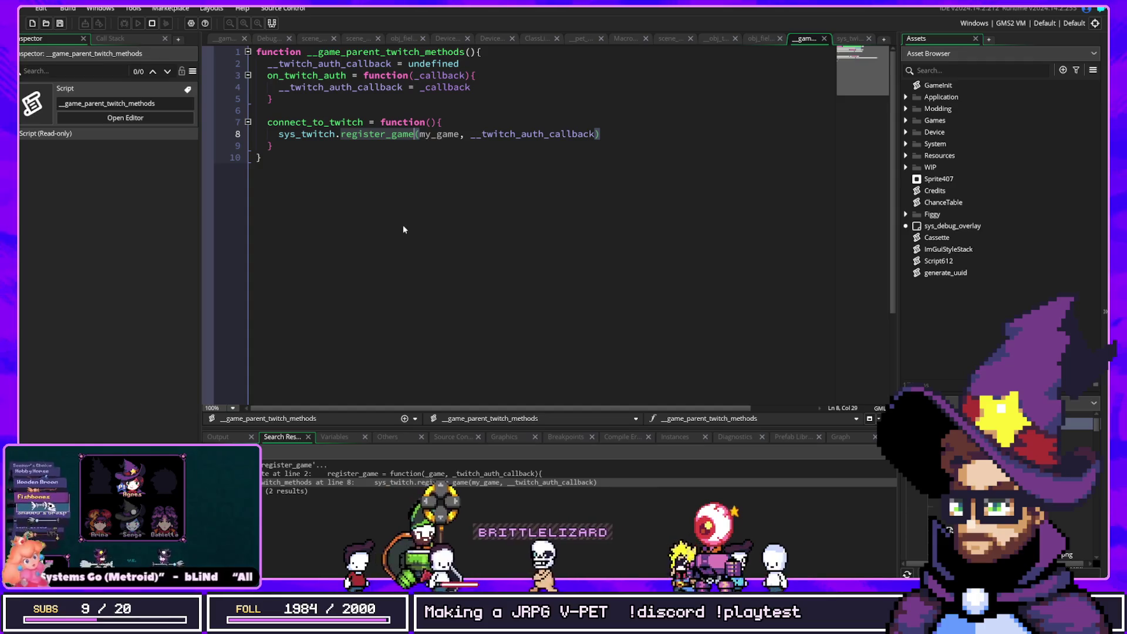
Find all 2 uses of connect_to_twitch and open its call in __game_hero_twitch
{"action": "double_click", "coordinate": [305, 136]}
{"action": "double_click", "coordinate": [306, 124]}
{"action": "key", "text": "ctrl+shift+f"}
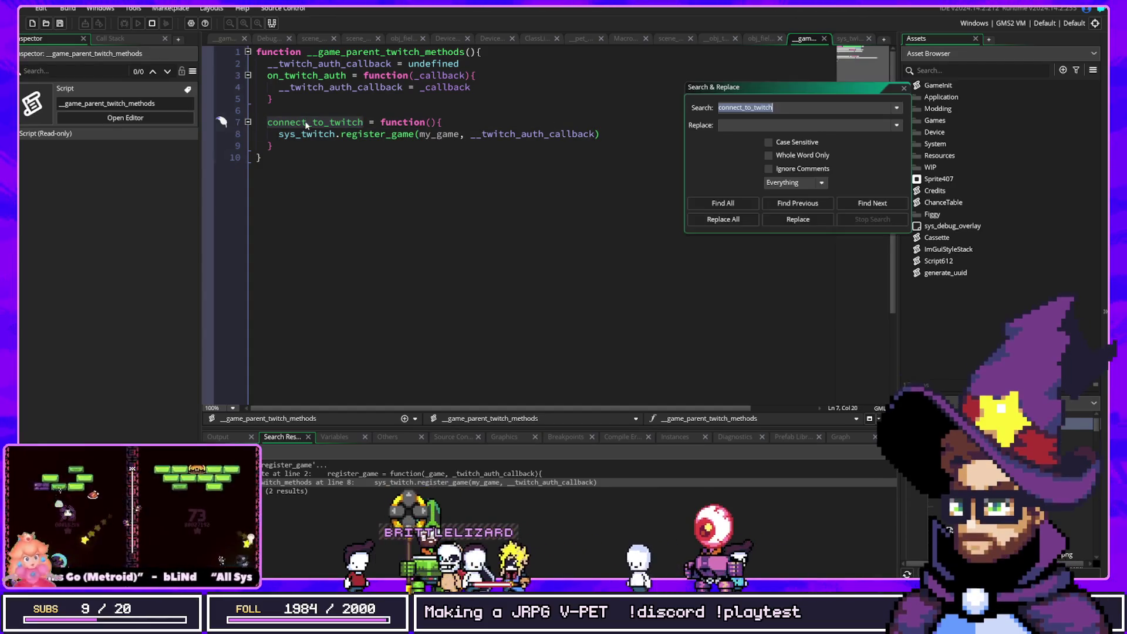
{"action": "key", "text": "Return"}
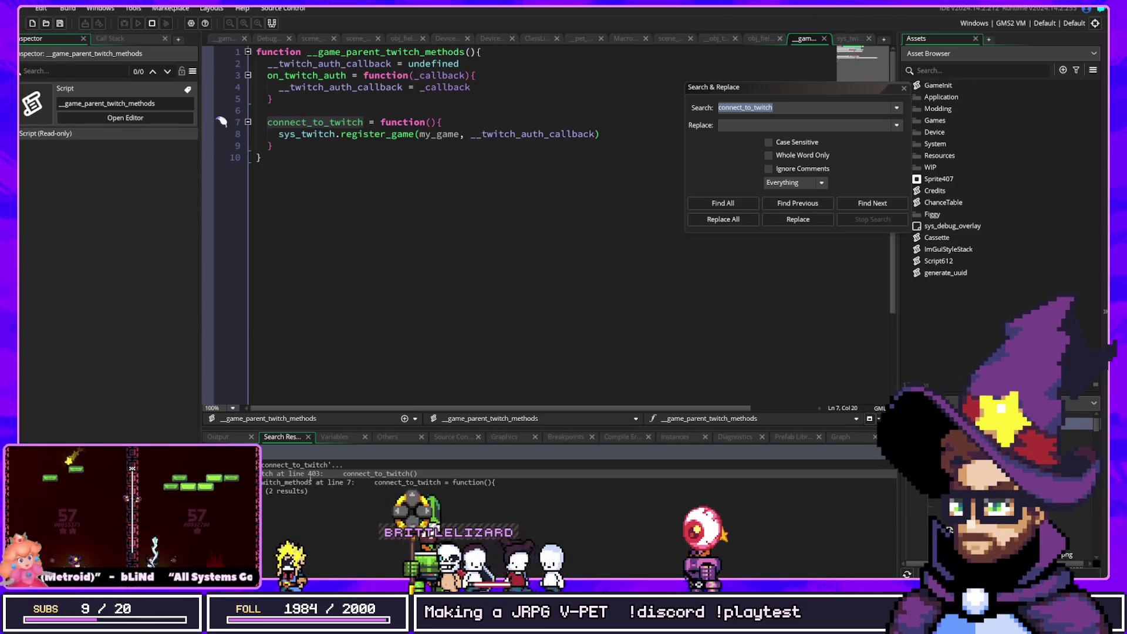
{"action": "double_click", "coordinate": [309, 474]}
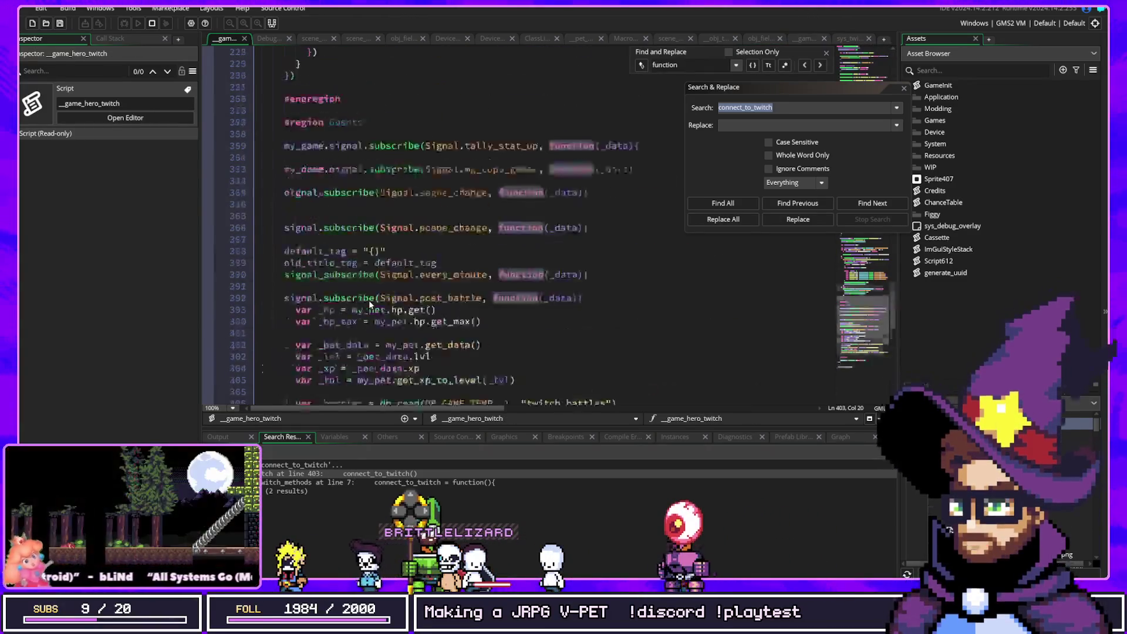
{"action": "left_click_drag", "start_coordinate": [890, 340], "coordinate": [876, 13]}
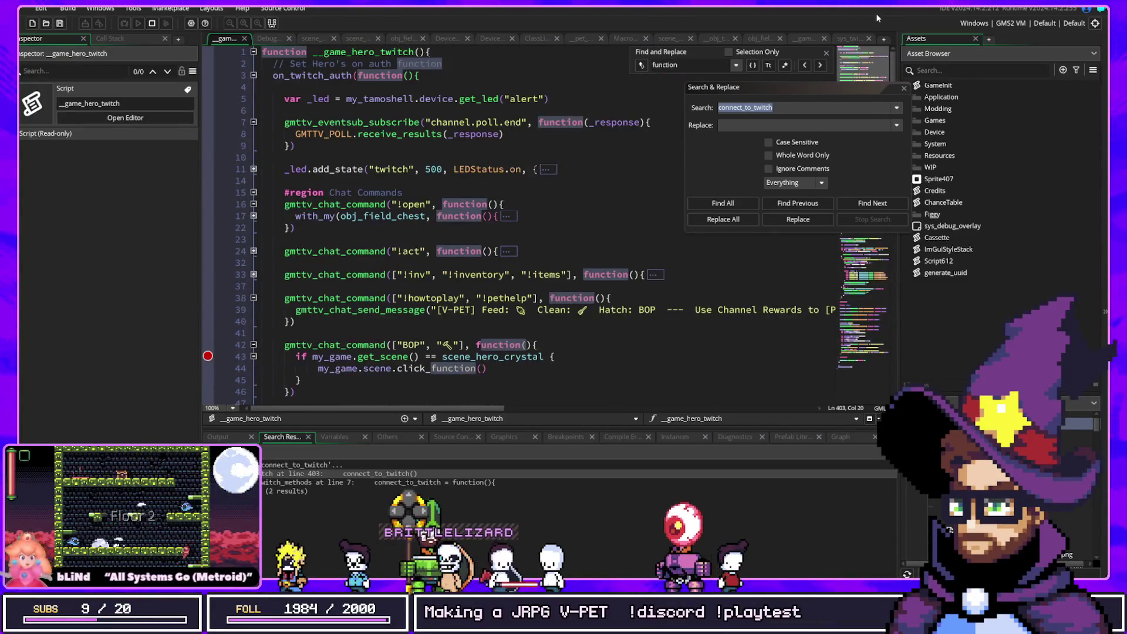
Close every open code editor tab, leaving only an empty workspace
{"action": "left_click", "coordinate": [222, 75]}
{"action": "mouse_move", "coordinate": [863, 64]}
{"action": "left_mouse_down"}
{"action": "mouse_move", "coordinate": [865, 382]}
{"action": "mouse_move", "coordinate": [862, 58]}
{"action": "mouse_move", "coordinate": [863, 264]}
{"action": "mouse_move", "coordinate": [840, 364]}
{"action": "left_mouse_up"}
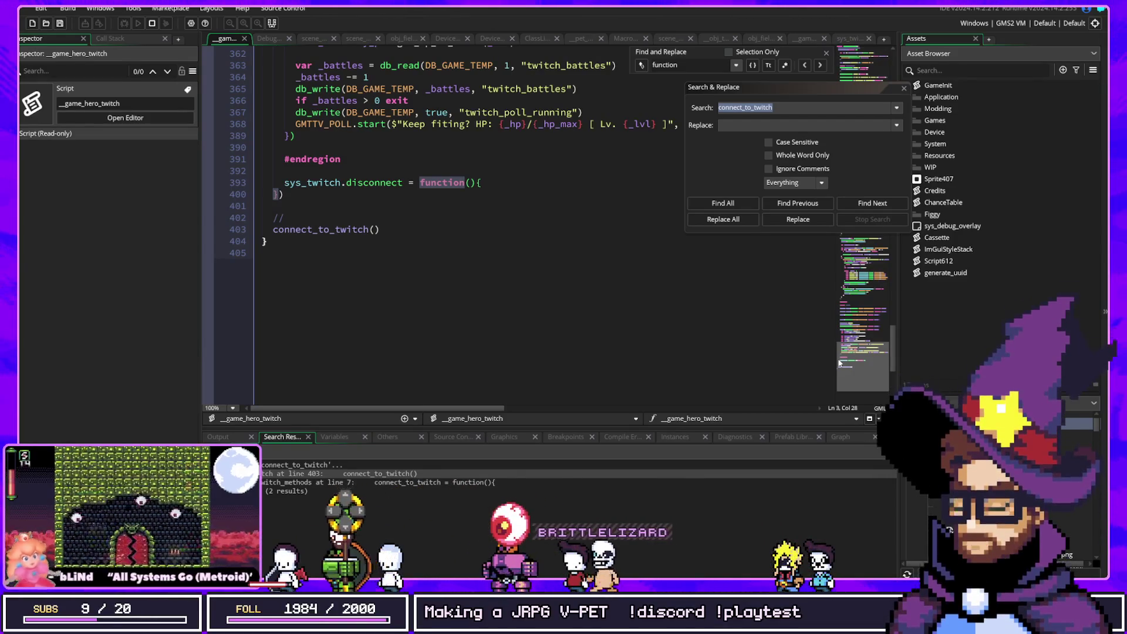
{"action": "right_click", "coordinate": [268, 42]}
{"action": "left_click", "coordinate": [276, 47]}
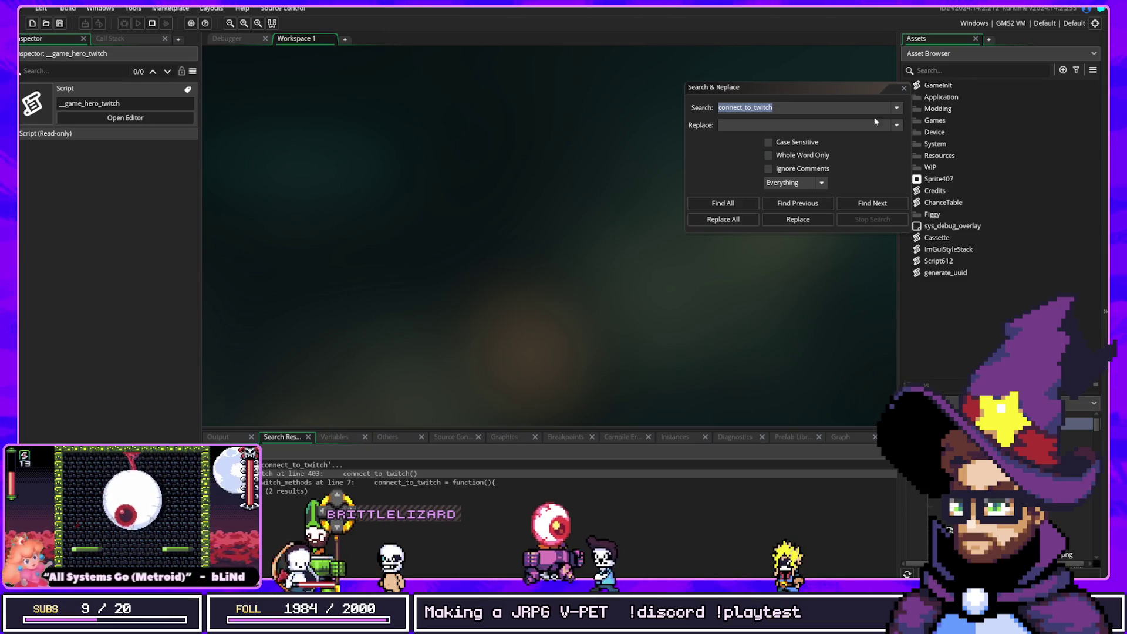
Run a mistyped 'c_fucshi' project search and briefly open obj_field_chest, removing stray text
{"action": "left_click", "coordinate": [839, 97]}
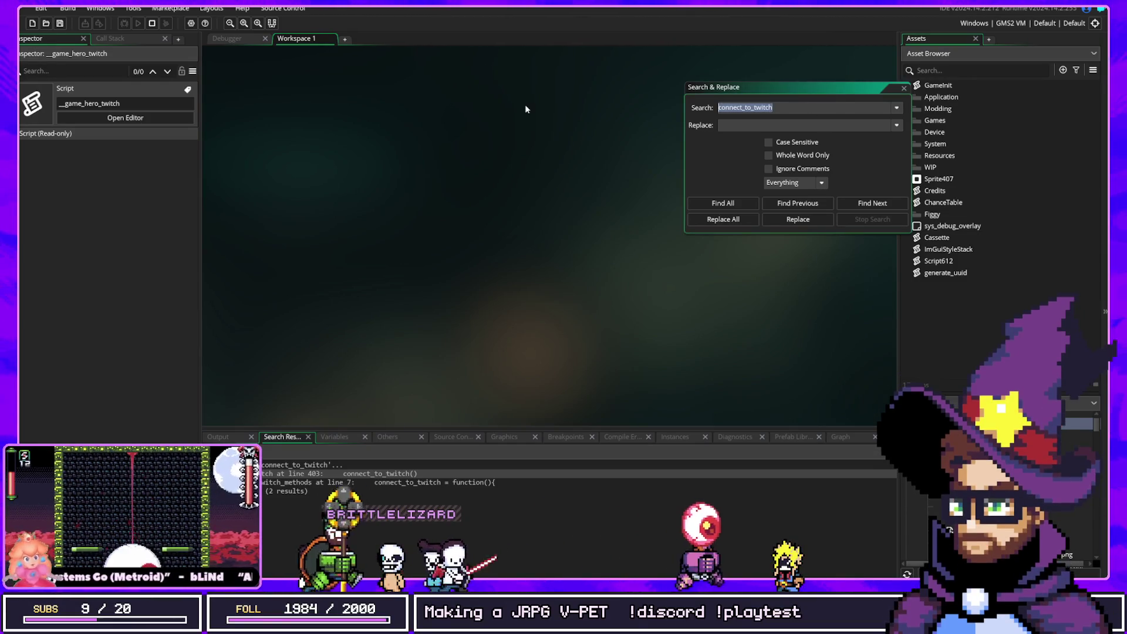
{"action": "type", "text": "c_fucshi"}
{"action": "key", "text": "Return"}
{"action": "key", "text": "ctrl+t"}
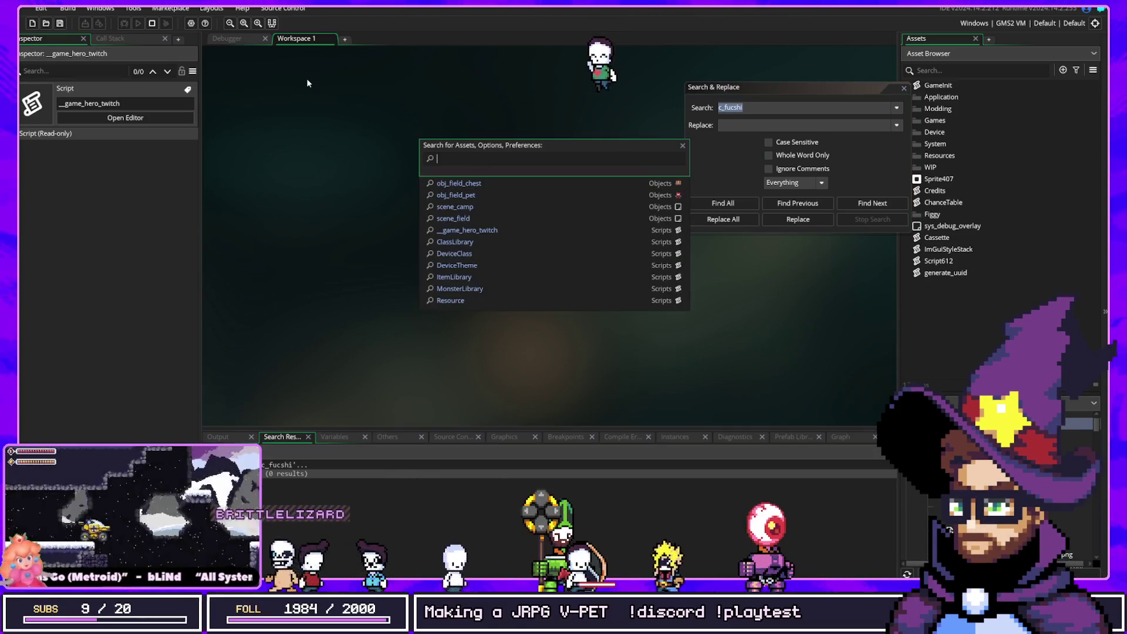
{"action": "key", "text": "Return"}
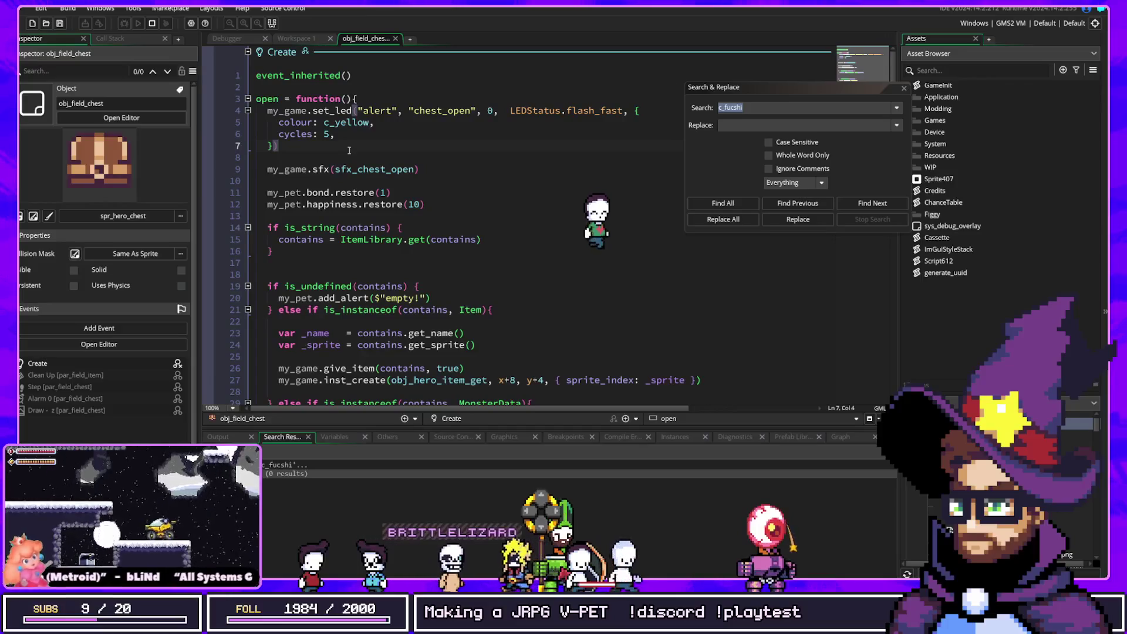
{"action": "key", "text": "Down"}
{"action": "type", "text": "c_purp"}
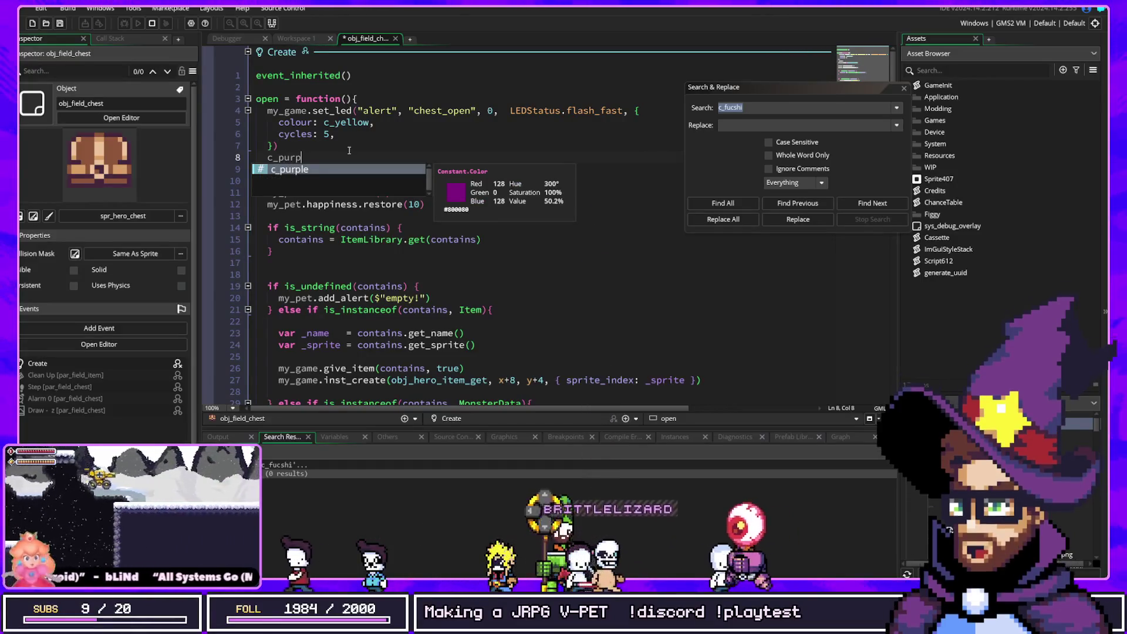
{"action": "key", "text": "BackSpace"}
{"action": "key", "text": "BackSpace"}
{"action": "key", "text": "BackSpace"}
Search the project for c_purple (11 matches) and open its match in __game_hero_twitch
{"action": "left_click", "coordinate": [789, 107]}
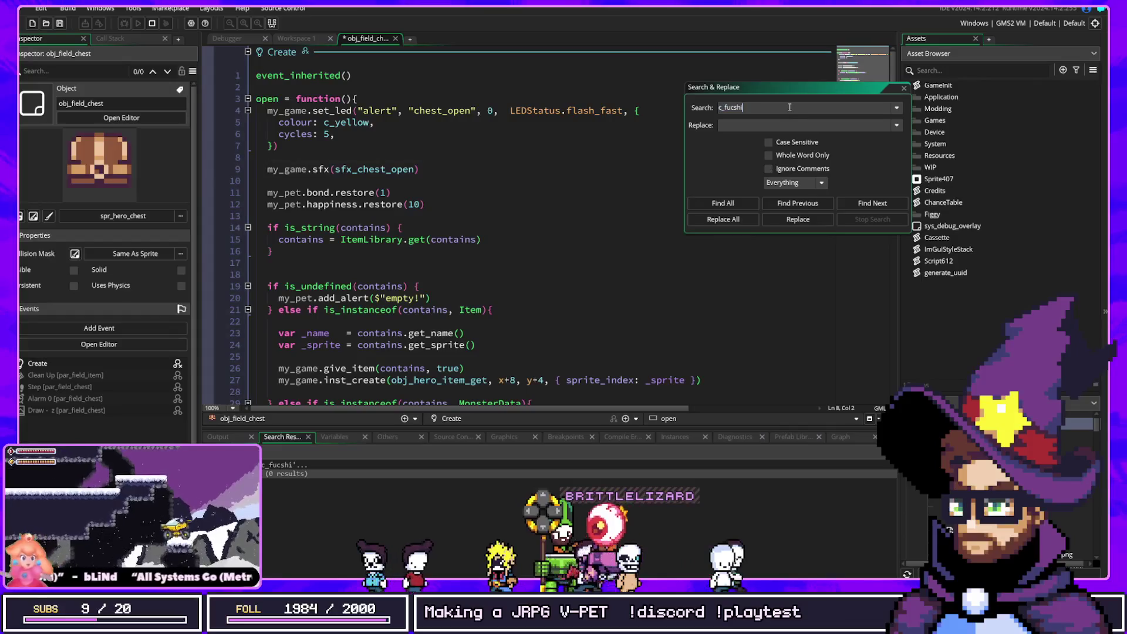
{"action": "type", "text": "c_purple"}
{"action": "key", "text": "Return"}
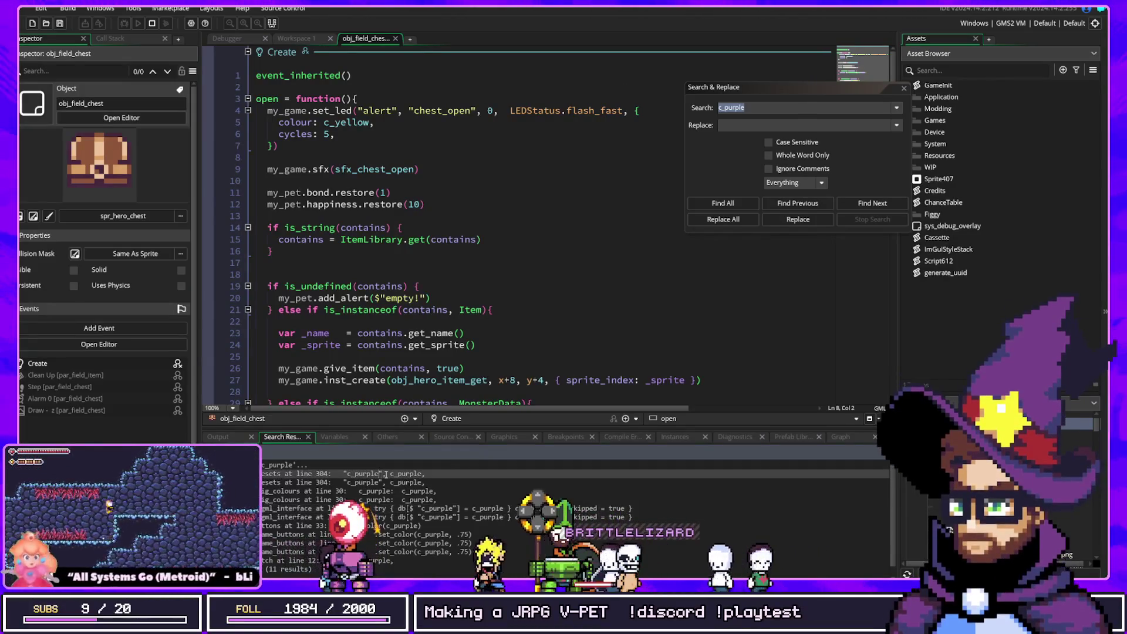
{"action": "scroll", "coordinate": [383, 479], "scroll_direction": "down", "scroll_amount": 1}
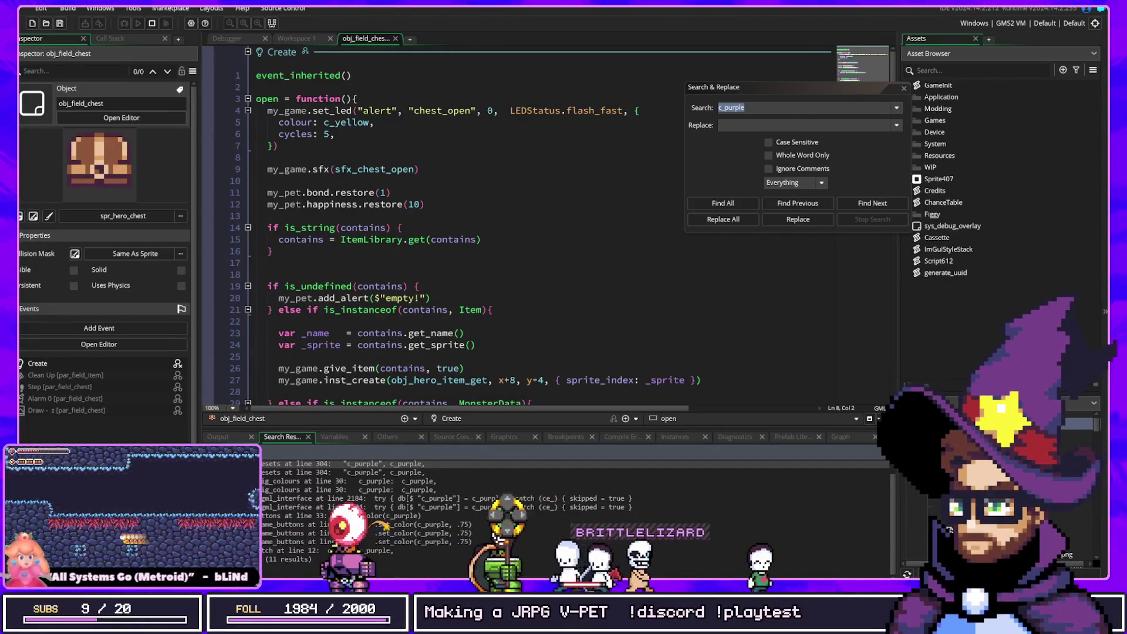
{"action": "double_click", "coordinate": [294, 550]}
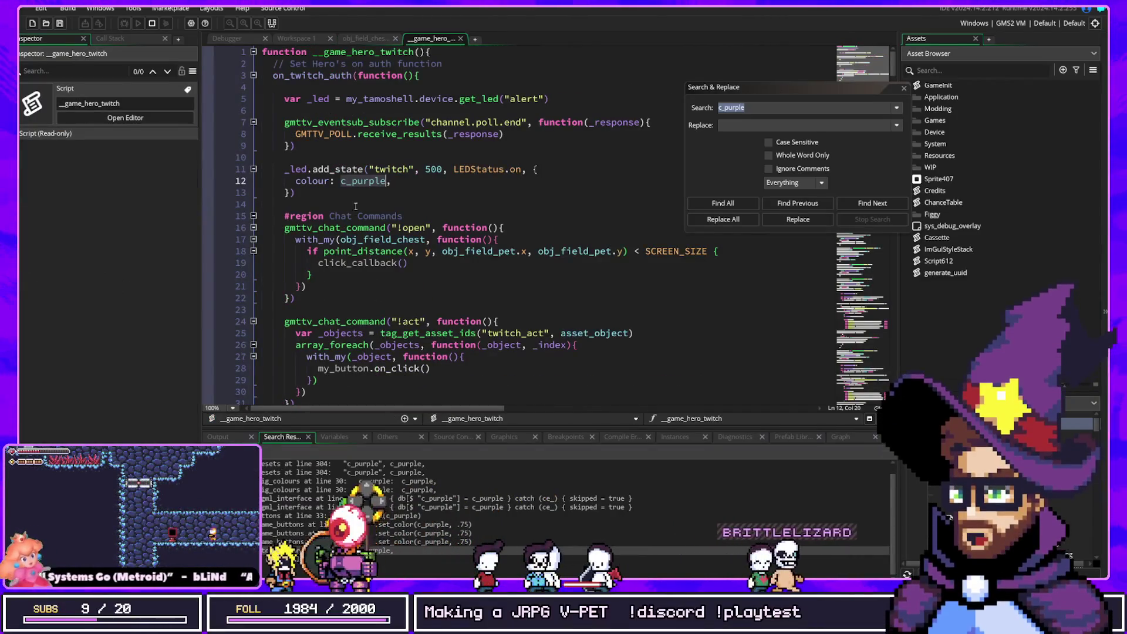
Inspect the twitch state line with duration 500, then indent empty line 4 in on_twitch_auth's callback
{"action": "left_click", "coordinate": [410, 168]}
{"action": "left_click", "coordinate": [412, 159]}
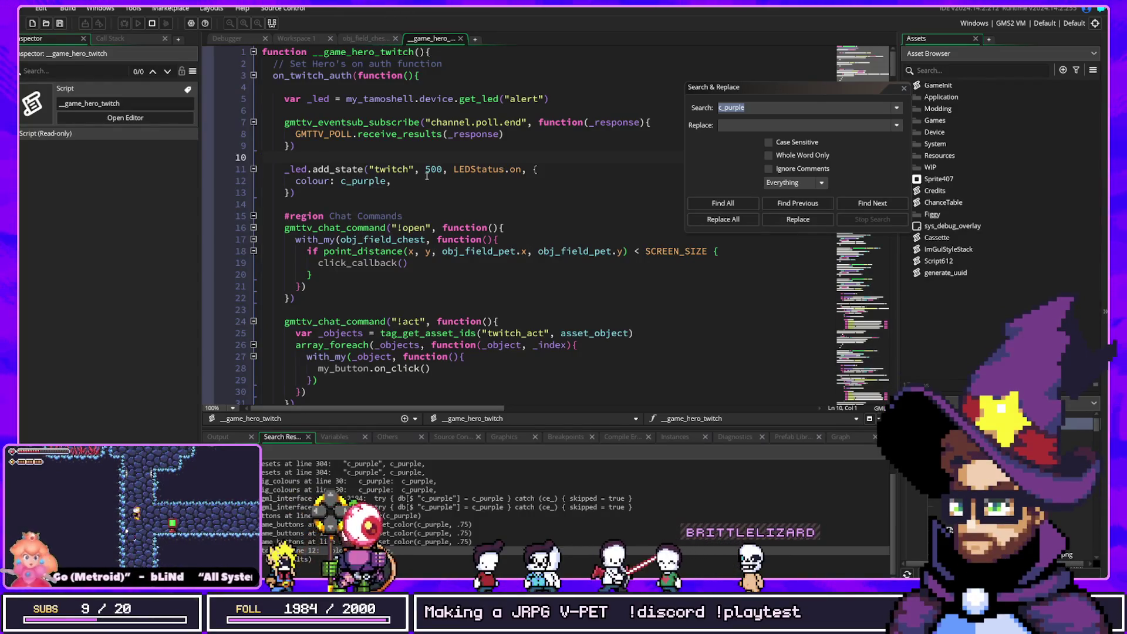
{"action": "left_click", "coordinate": [537, 169]}
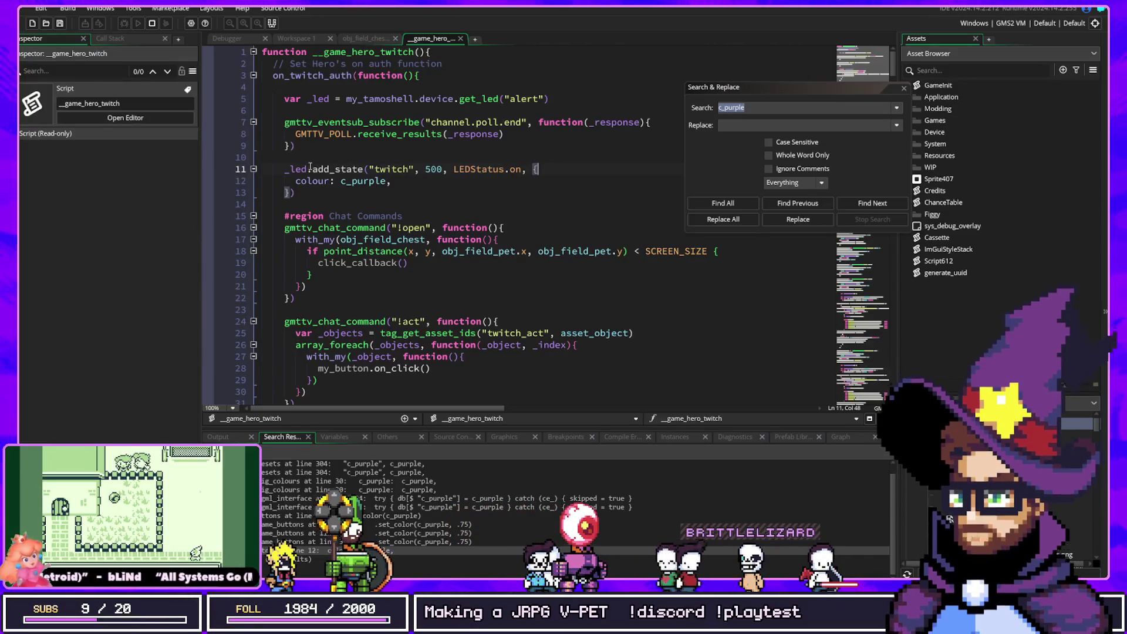
{"action": "left_click_drag", "start_coordinate": [371, 170], "coordinate": [451, 170]}
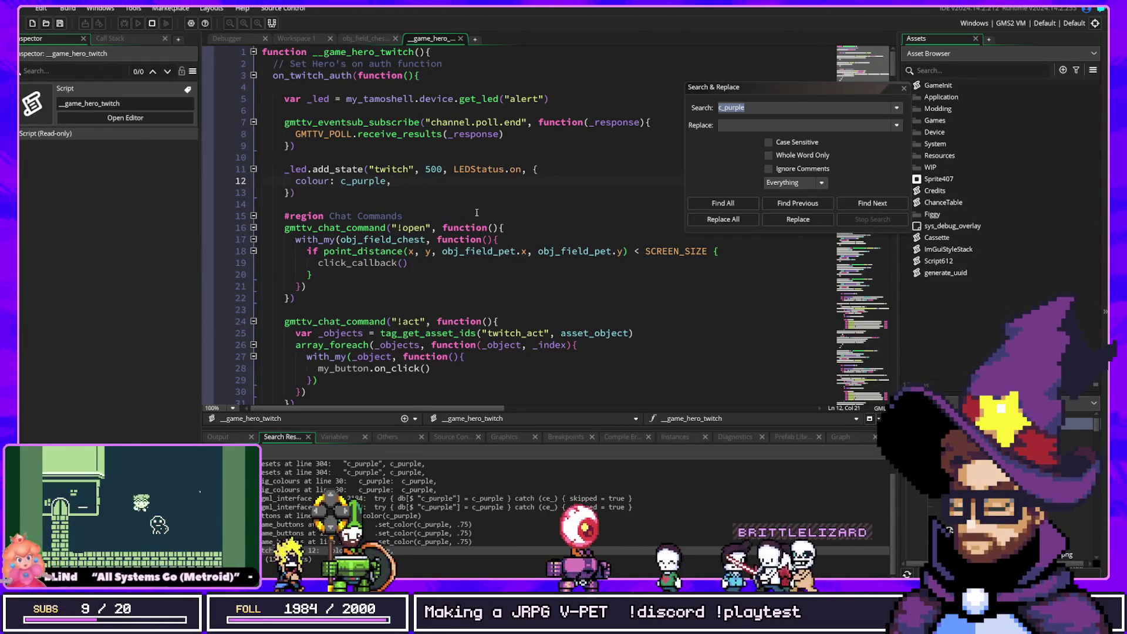
{"action": "left_click", "coordinate": [421, 90]}
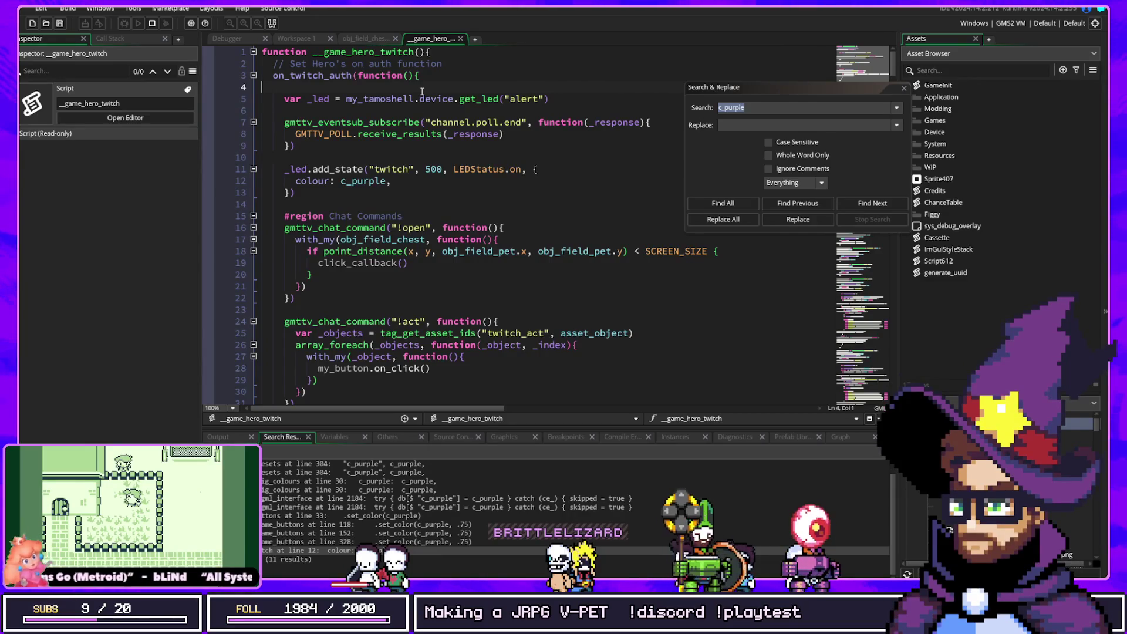
{"action": "key", "text": "Tab"}
{"action": "key", "text": "Tab"}
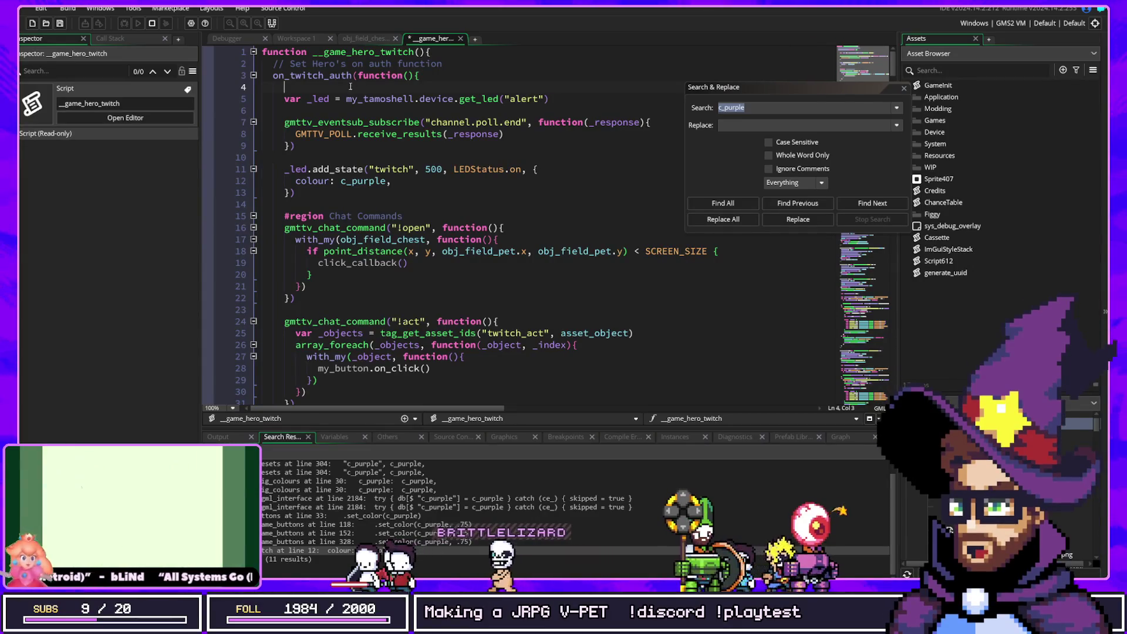
{"action": "mouse_move", "coordinate": [478, 95]}
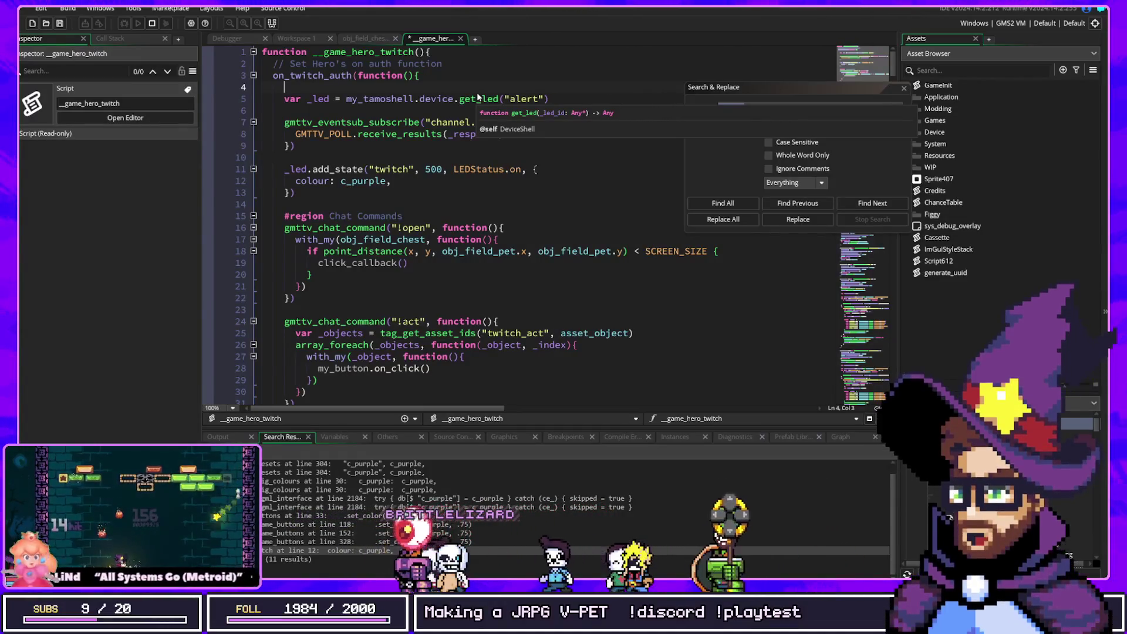
Add 'is_connected_to_twitch = true' on line 4 of the callback and save __game_hero_twitch
{"action": "type", "text": "is"}
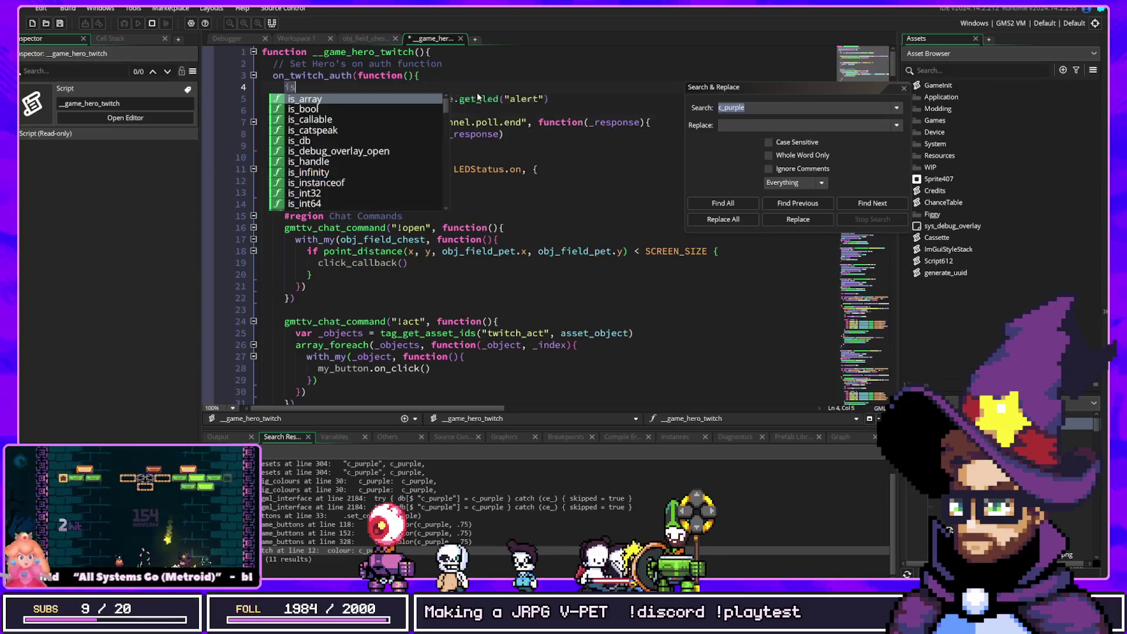
{"action": "type", "text": "_connected_to_twitch = true"}
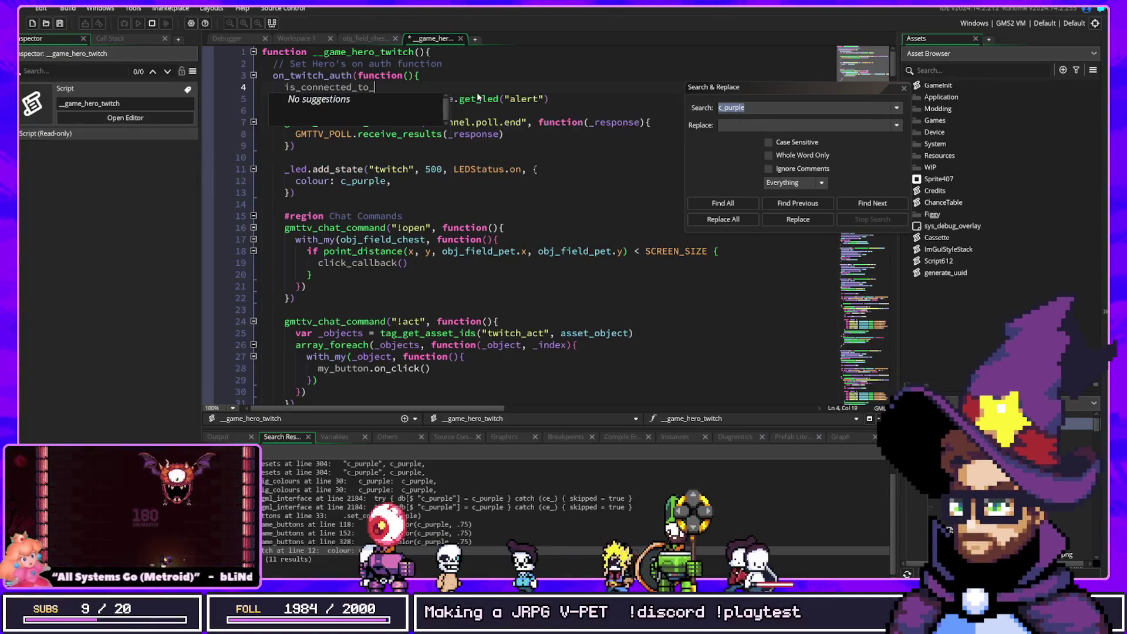
{"action": "key", "text": "ctrl+s"}
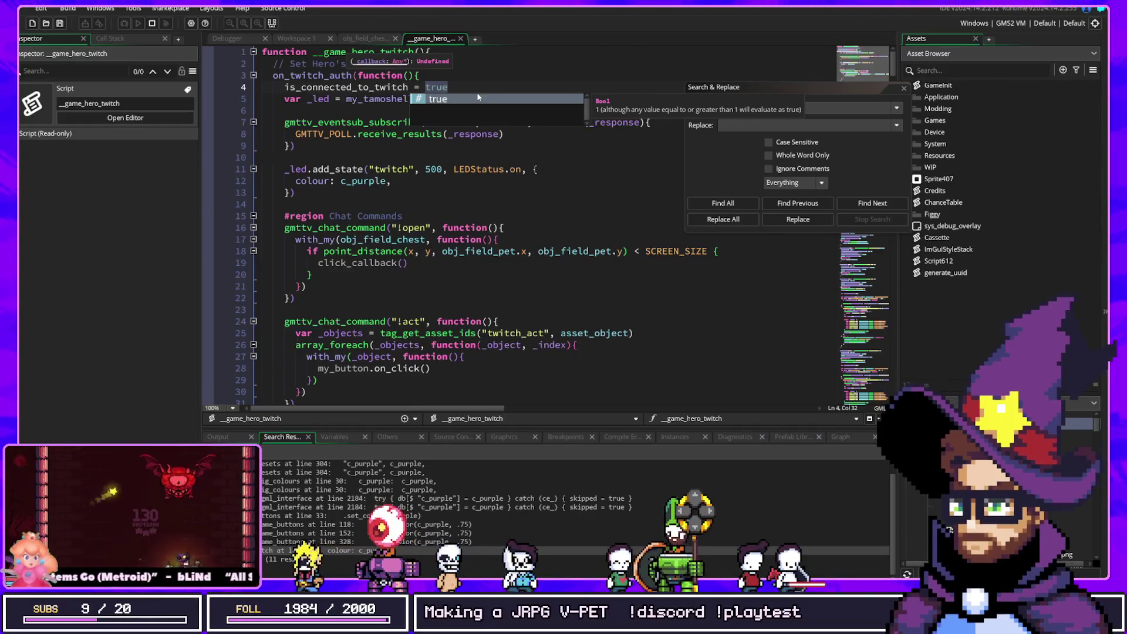
{"action": "key", "text": "Home"}
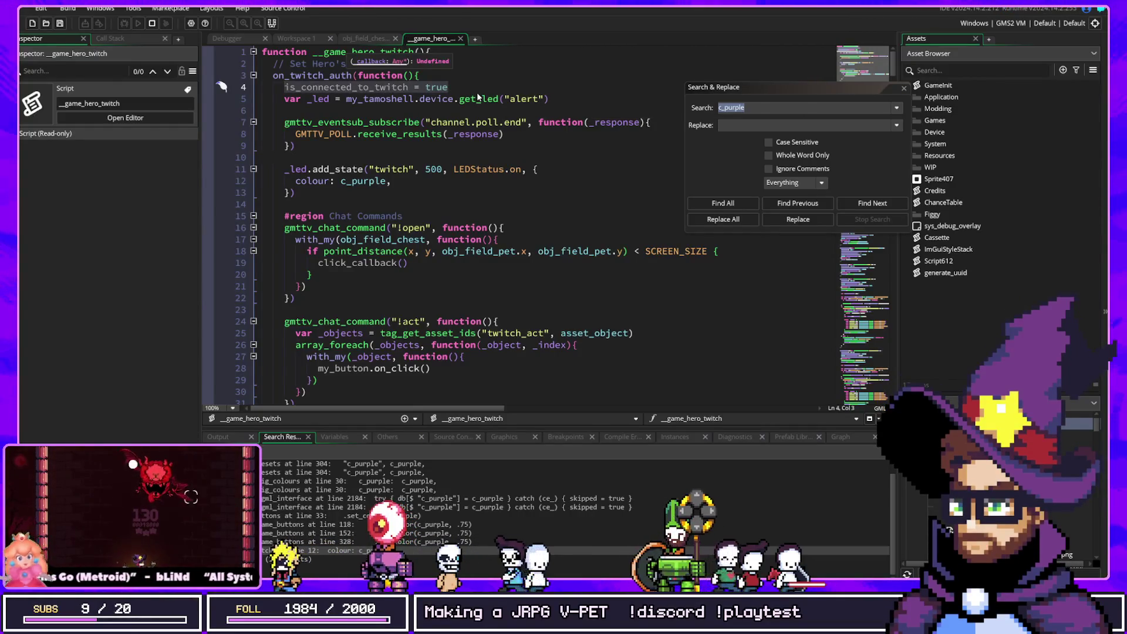
Search assets for '_paren' and move down to game_parent_twitch_methods
{"action": "key", "text": "ctrl+t"}
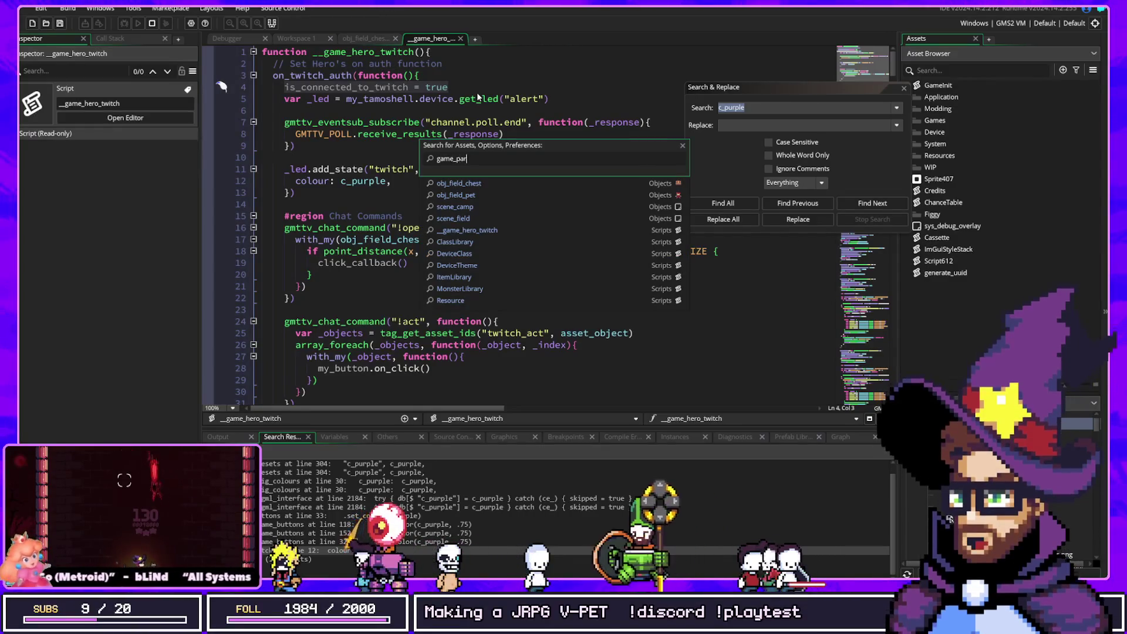
{"action": "type", "text": "_paren"}
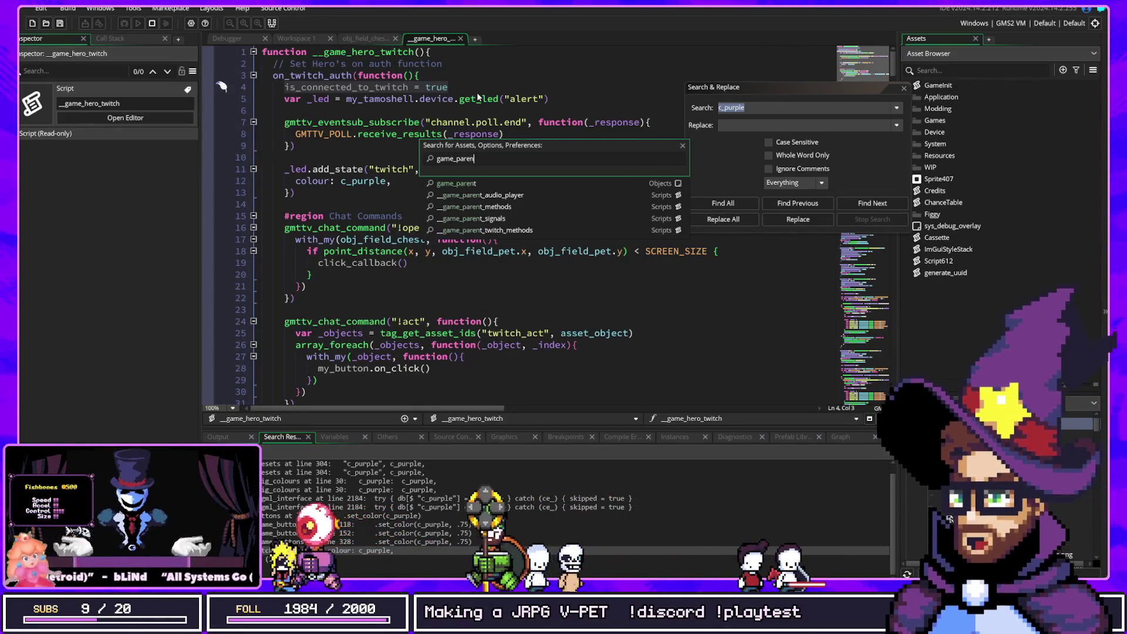
{"action": "key", "text": "Down"}
{"action": "key", "text": "Down"}
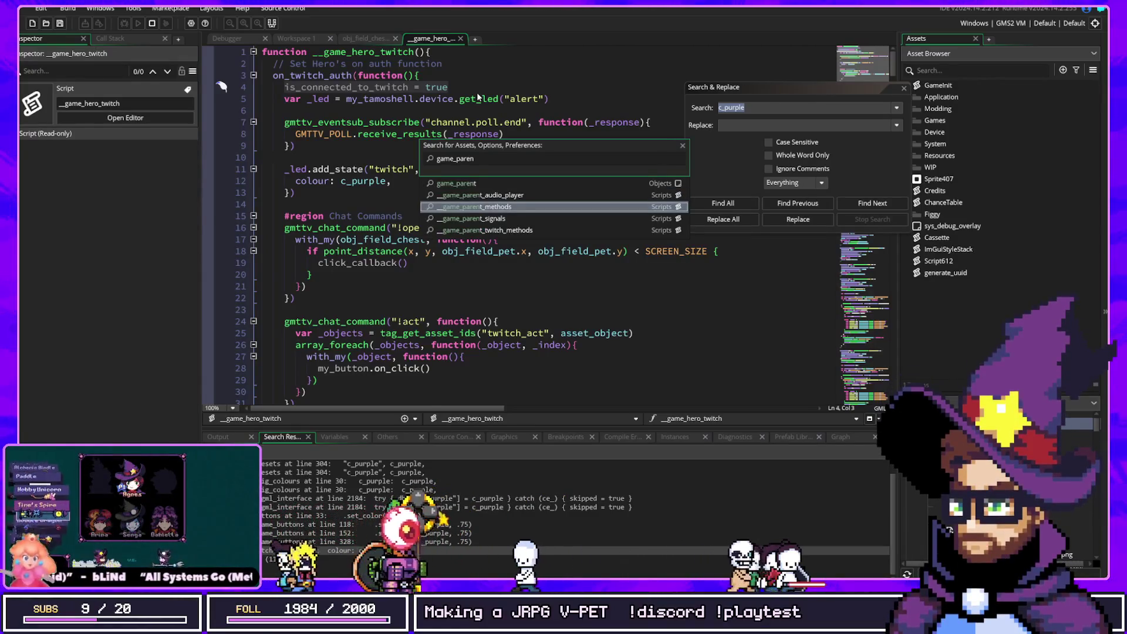
{"action": "key", "text": "Down"}
{"action": "key", "text": "Down"}
{"action": "key", "text": "Return"}
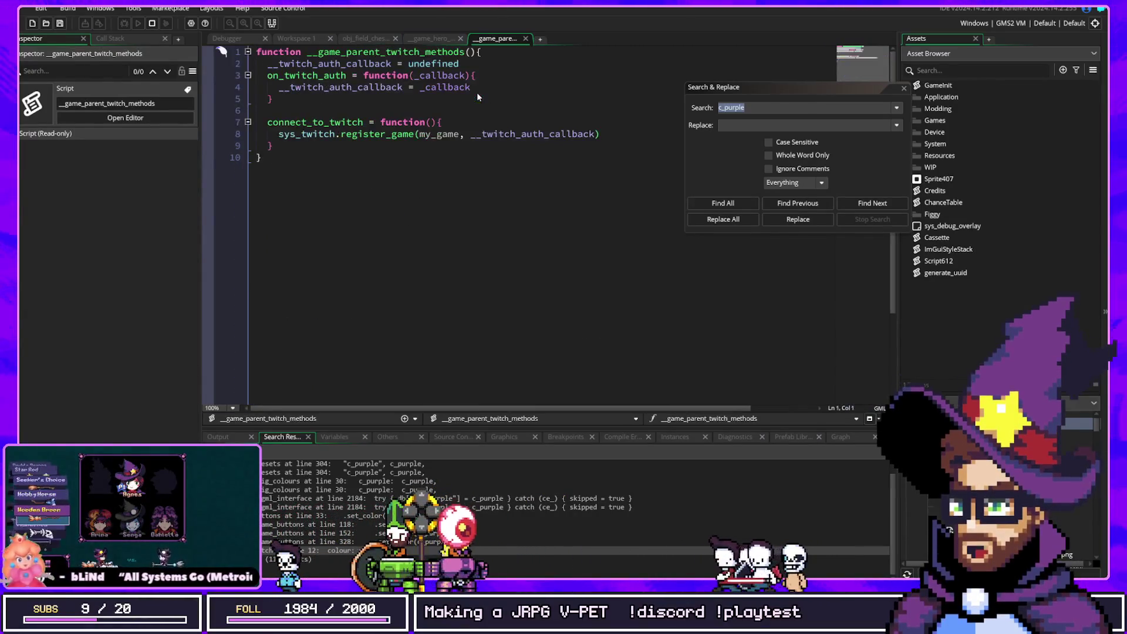
{"action": "key", "text": "Return"}
{"action": "key", "text": "Return"}
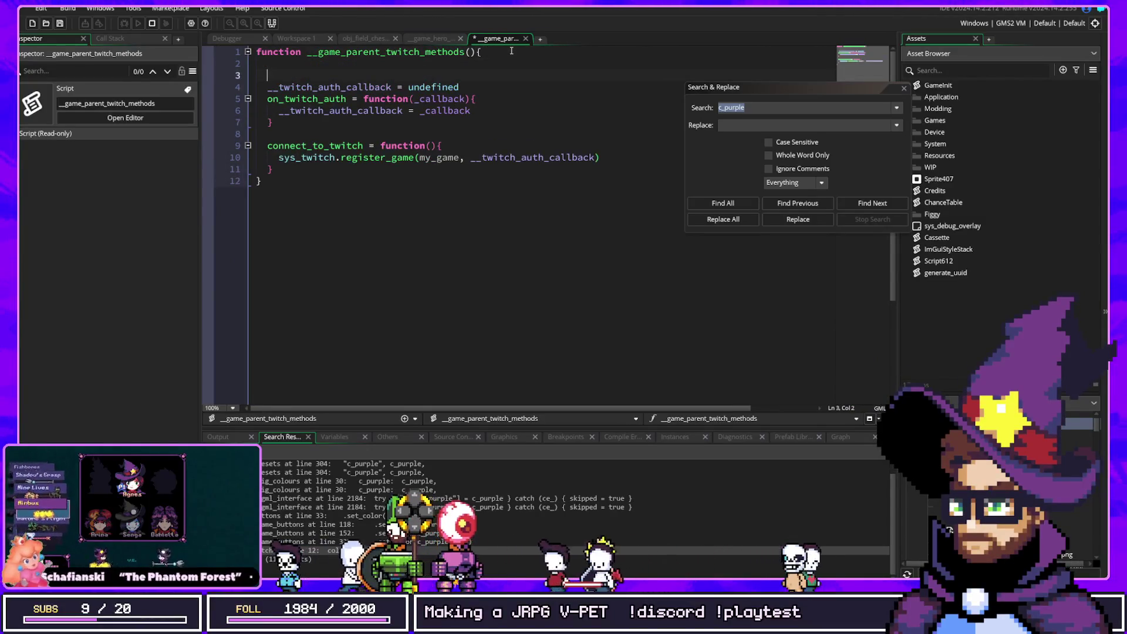
{"action": "type", "text": "is_connected_to_twitch = true"}
{"action": "key", "text": "Return"}
{"action": "key", "text": "Up"}
{"action": "key", "text": "Home"}
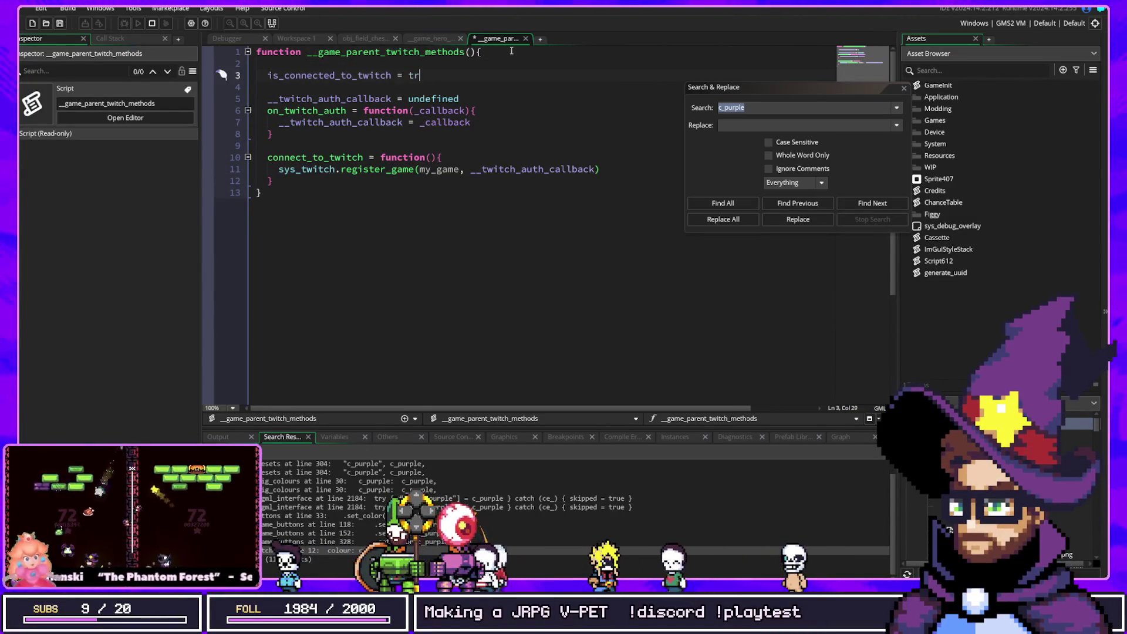
{"action": "key", "text": "BackSpace"}
{"action": "key", "text": "BackSpace"}
{"action": "type", "text": "false"}
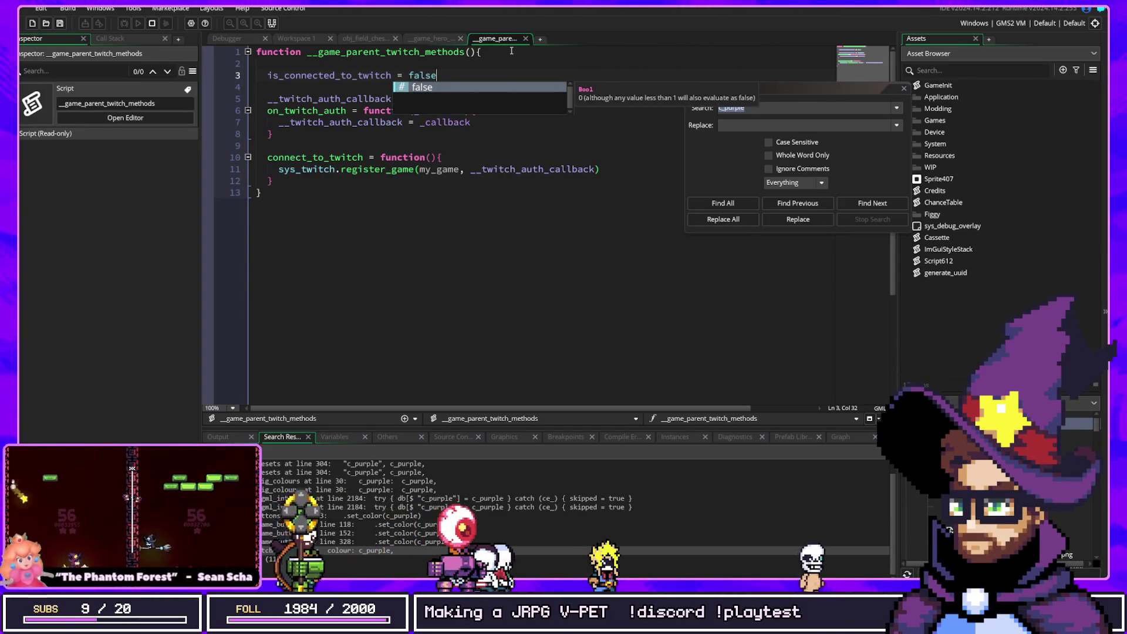
{"action": "key", "text": "Escape"}
{"action": "key", "text": "Up"}
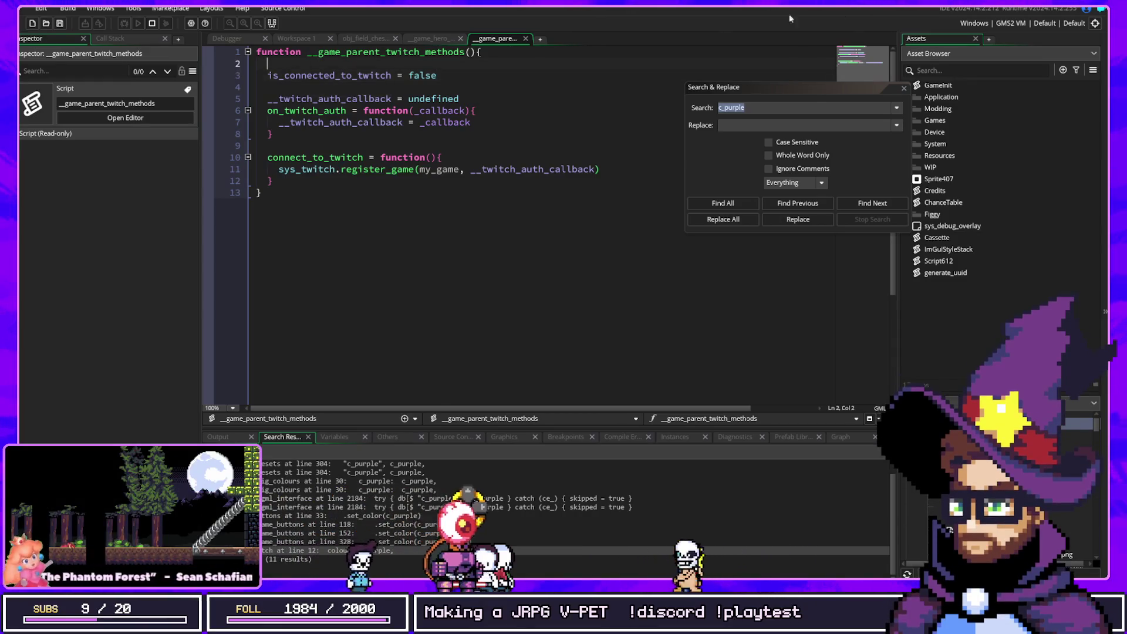
{"action": "key", "text": "Delete"}
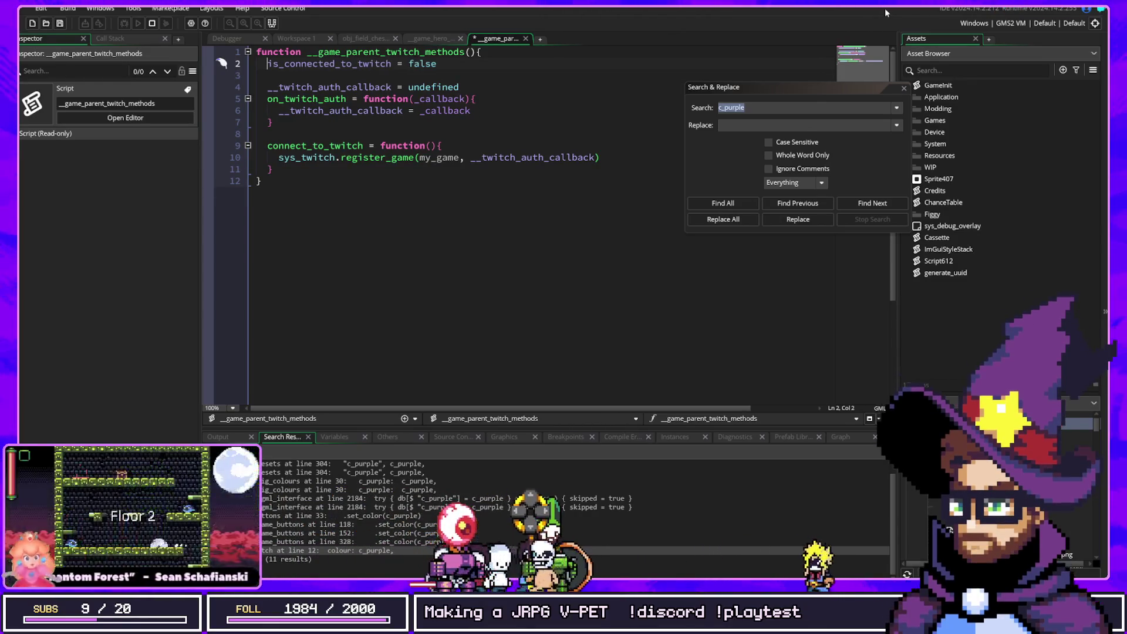
{"action": "key", "text": "ctrl+s"}
{"action": "double_click", "coordinate": [382, 64]}
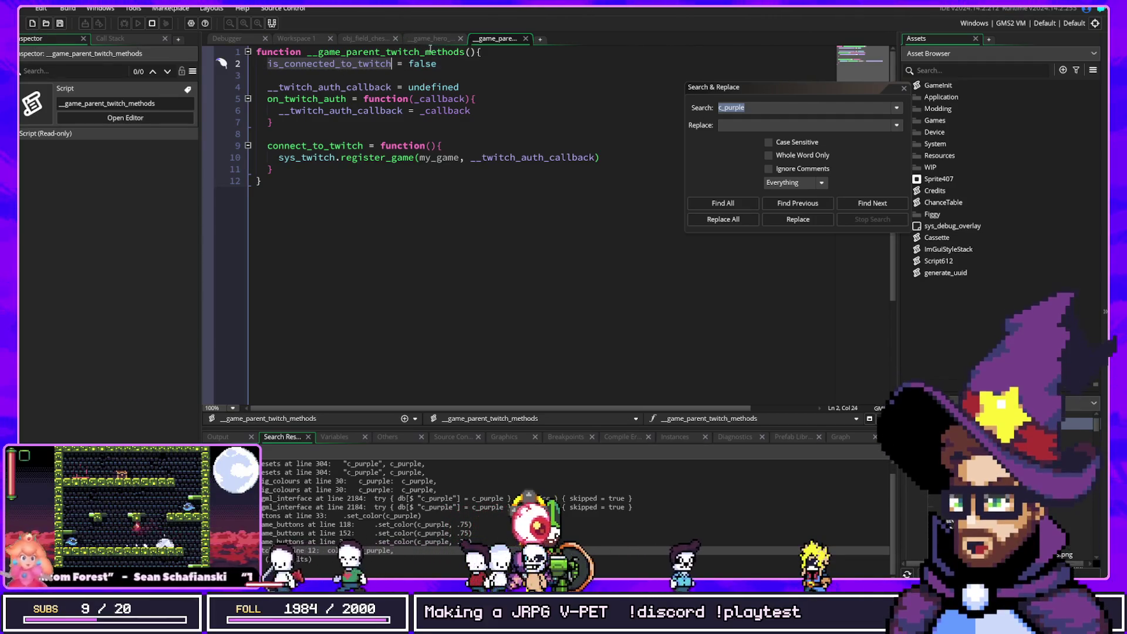
{"action": "left_click", "coordinate": [418, 38]}
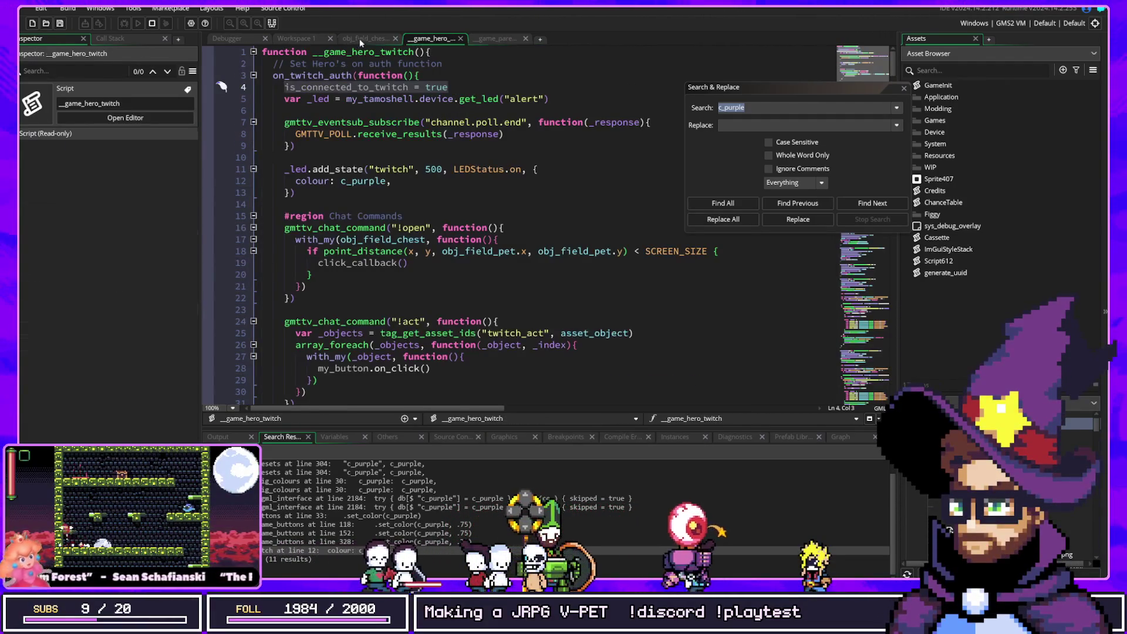
{"action": "left_click", "coordinate": [361, 40]}
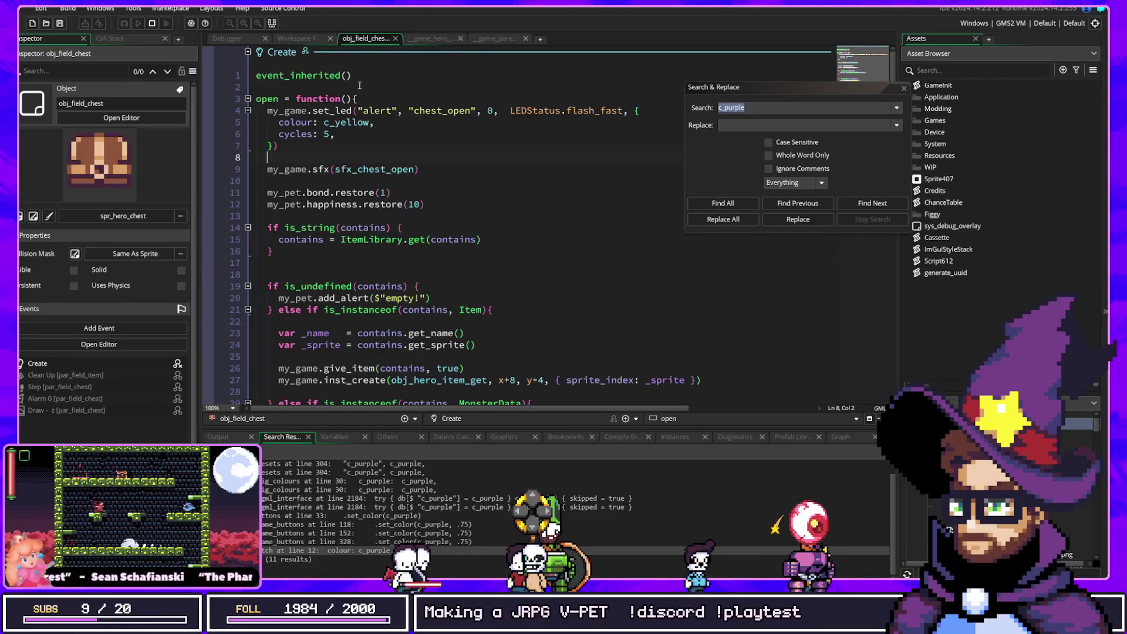
{"action": "left_click", "coordinate": [432, 38]}
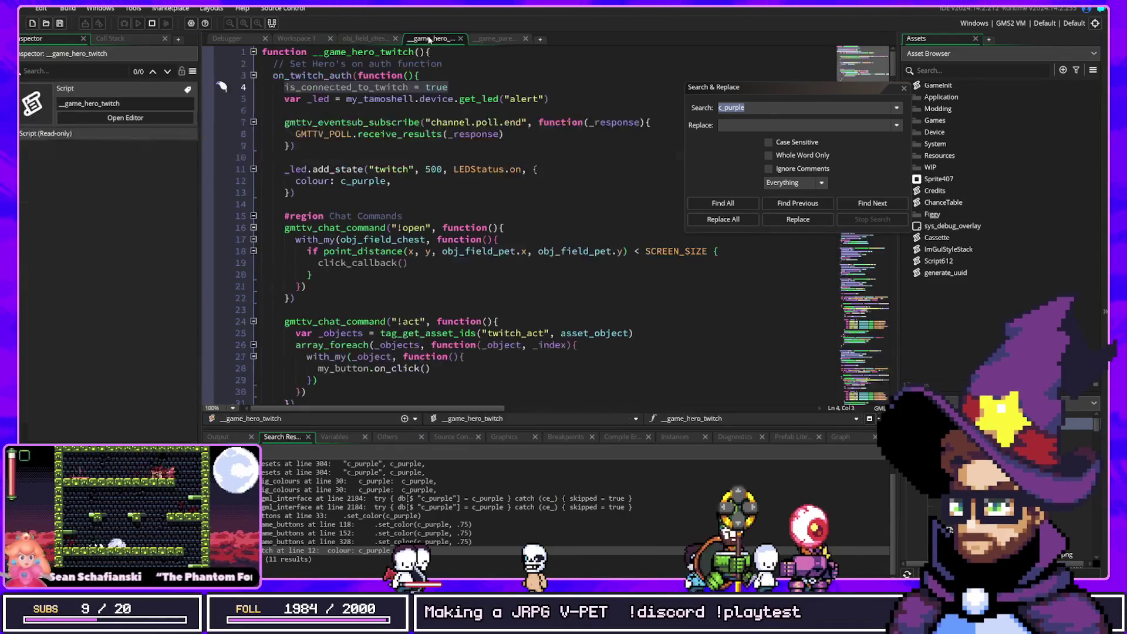
Find obj_field_pet with the asset search and open its Create event
{"action": "key", "text": "ctrl+t"}
{"action": "type", "text": "field_pet"}
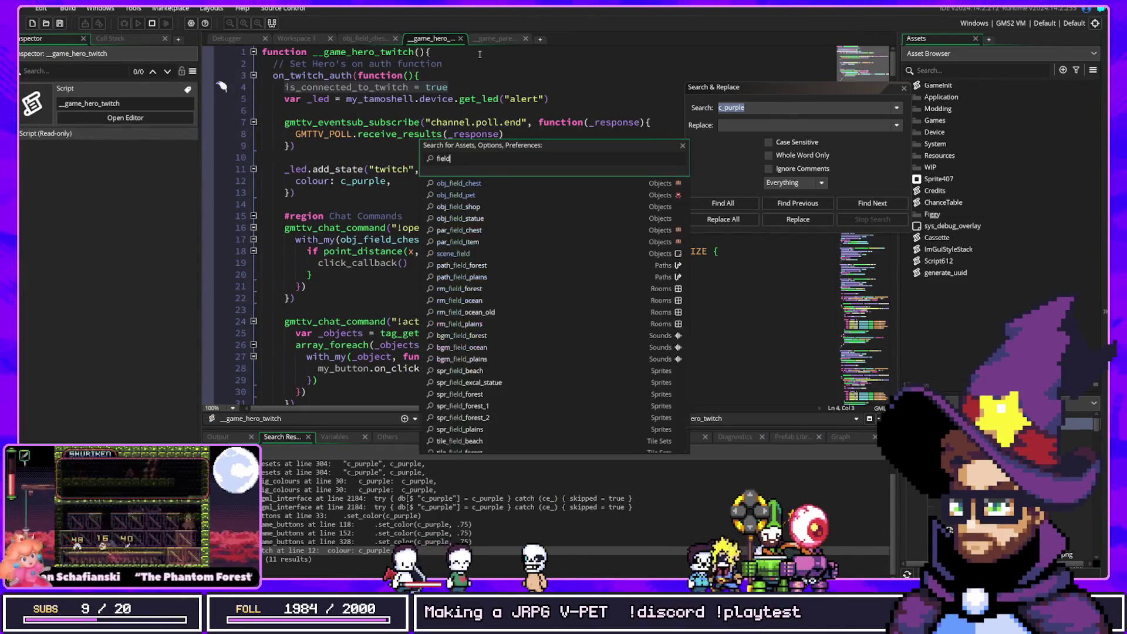
{"action": "key", "text": "Return"}
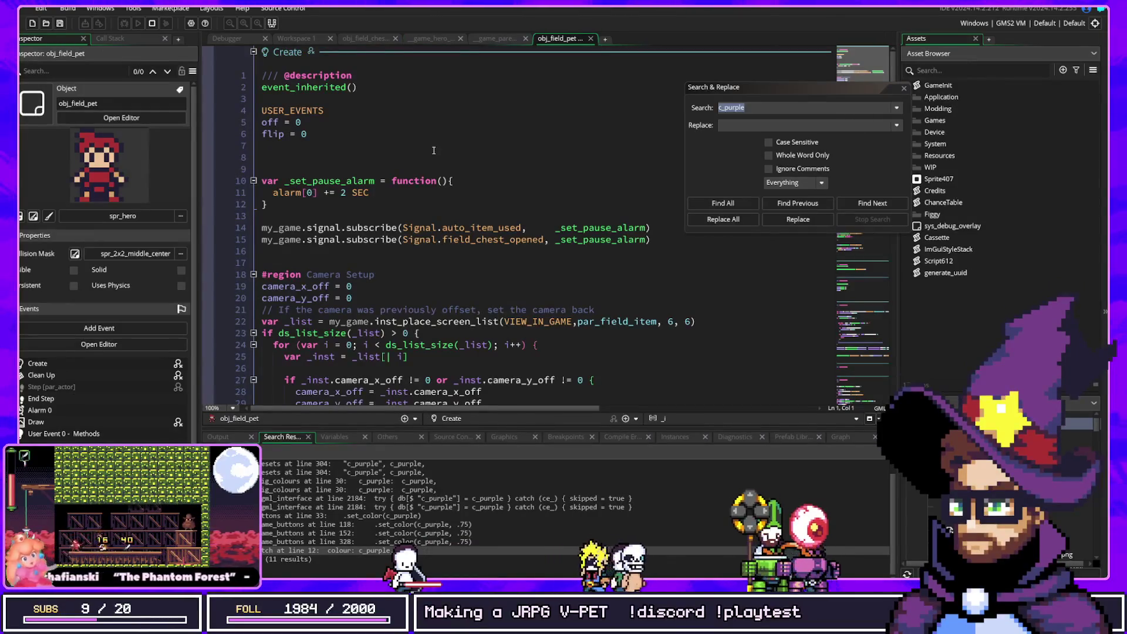
Append 'and not is_connected_to_twitch' to the hp check on line 85, save, and run the game
{"action": "scroll", "coordinate": [476, 243], "scroll_direction": "down", "scroll_amount": 20}
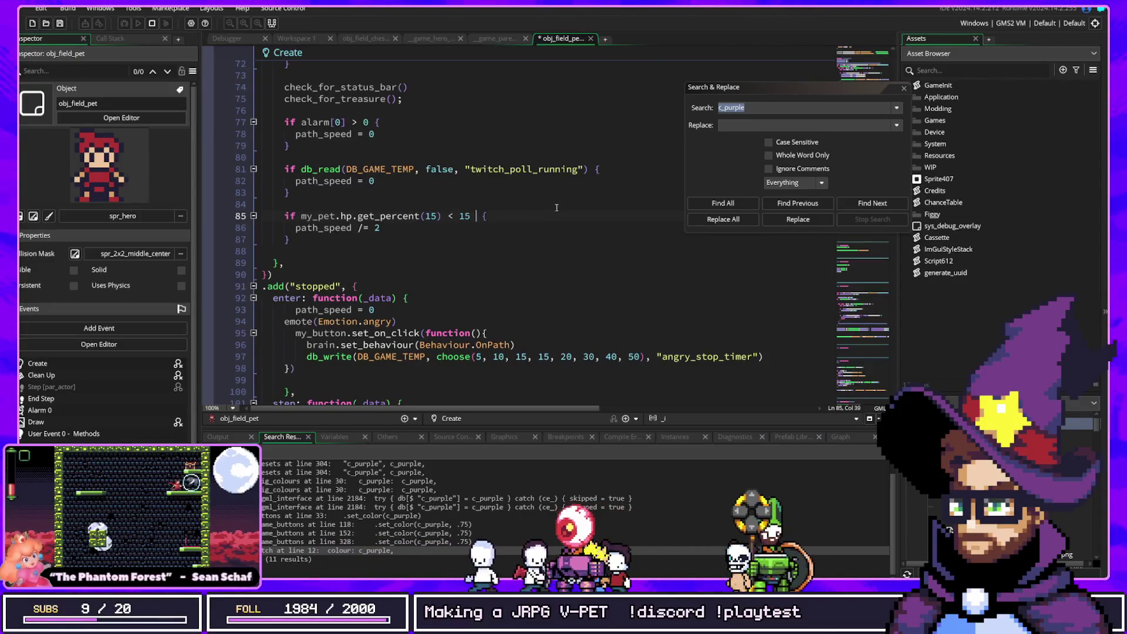
{"action": "type", "text": "and not "}
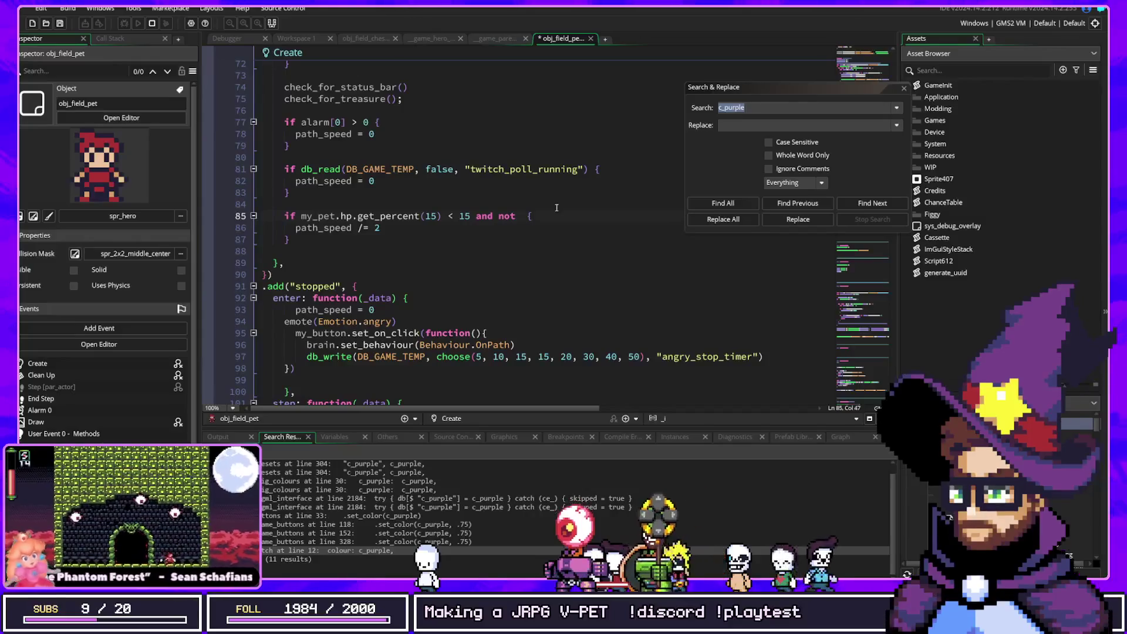
{"action": "type", "text": "is_connected_to_twitch("}
{"action": "key", "text": "ctrl+s"}
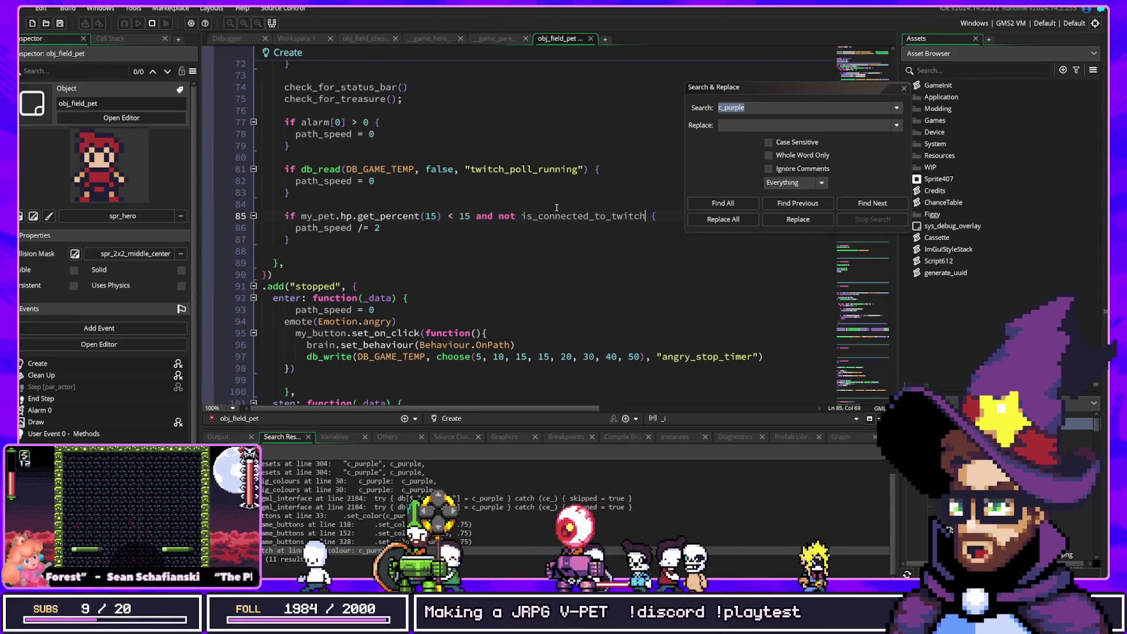
{"action": "left_click", "coordinate": [561, 216]}
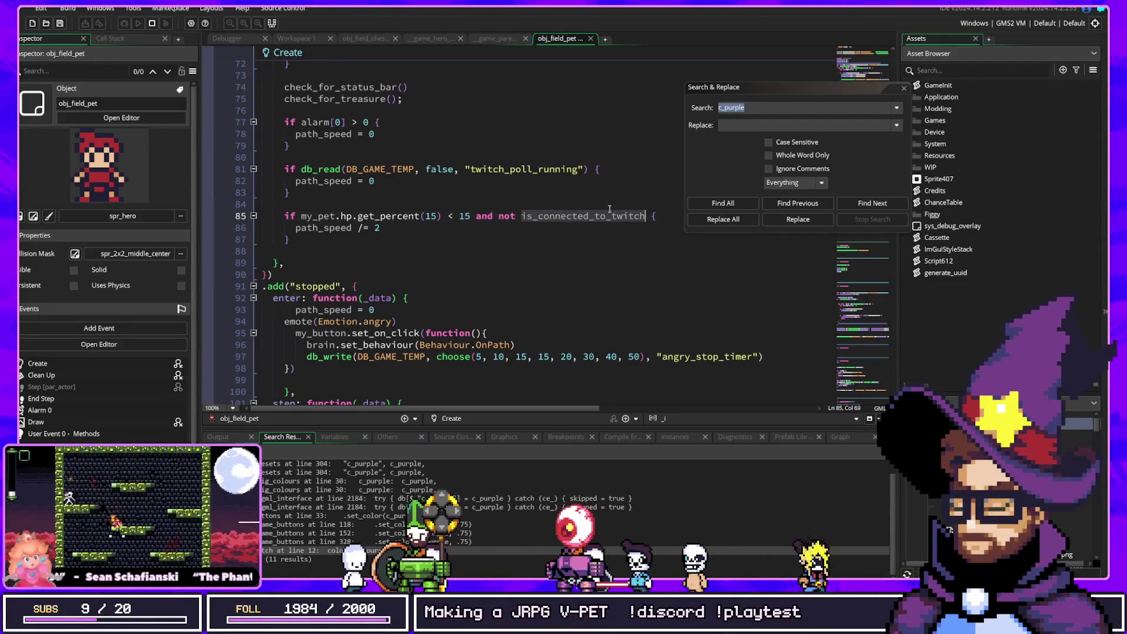
{"action": "key", "text": "F5"}
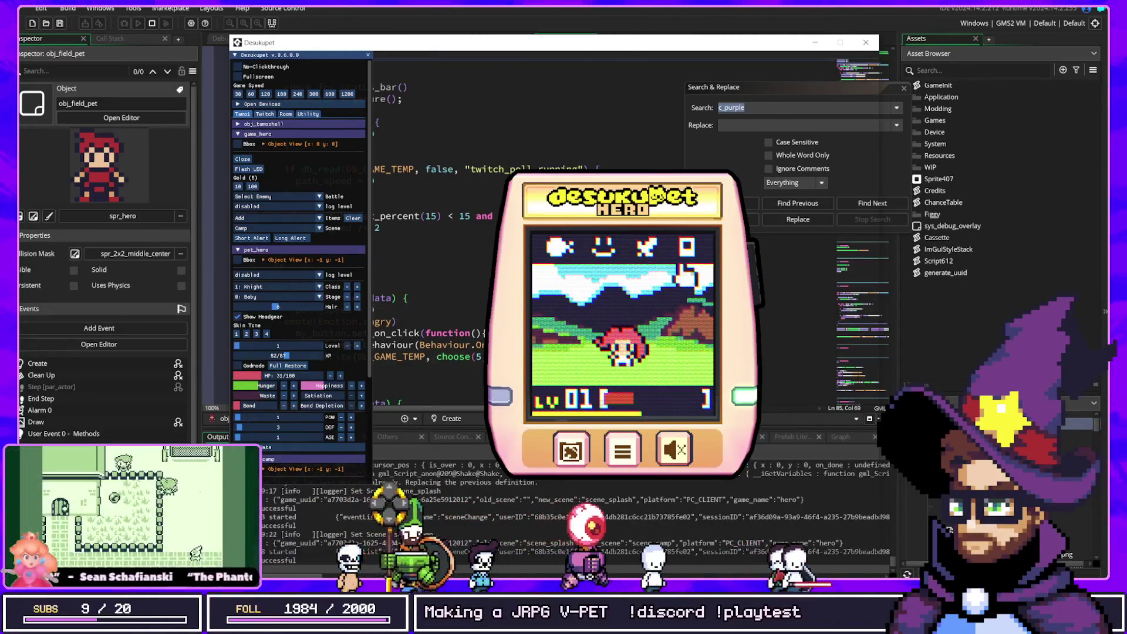
Send the pet between the river field and camp twice in the running game
{"action": "left_click", "coordinate": [645, 248]}
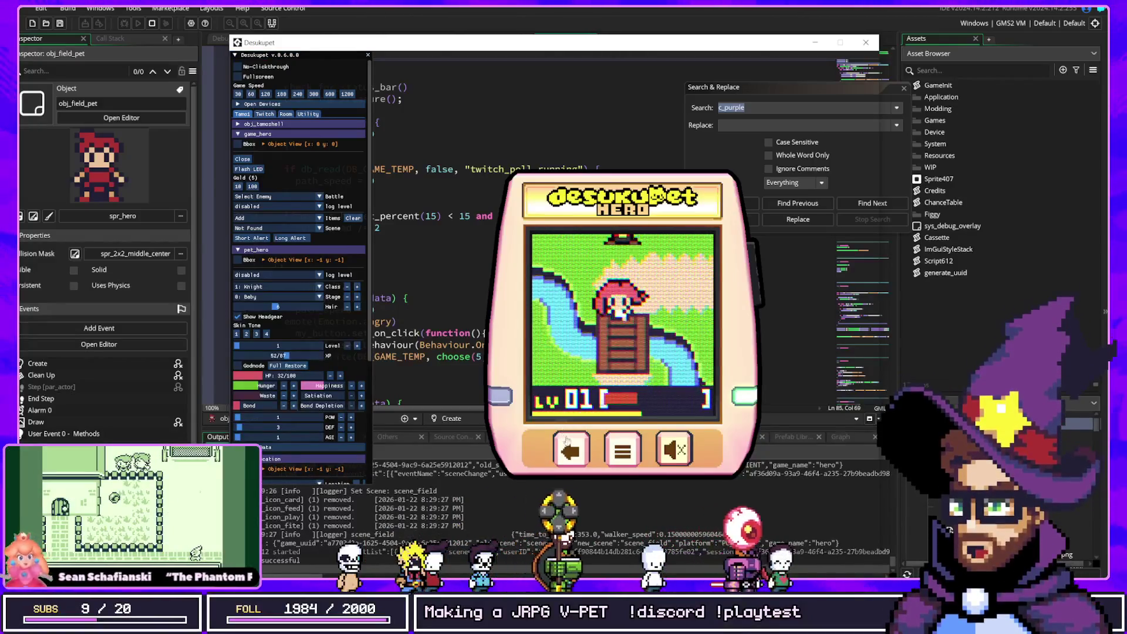
{"action": "left_click", "coordinate": [564, 439]}
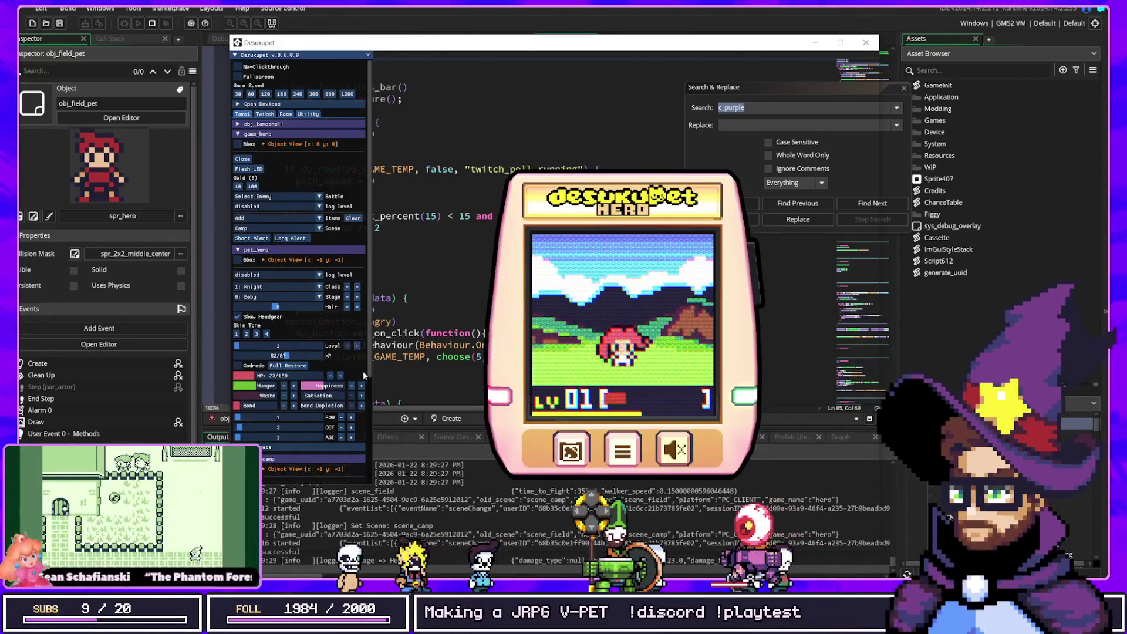
{"action": "left_click", "coordinate": [652, 244]}
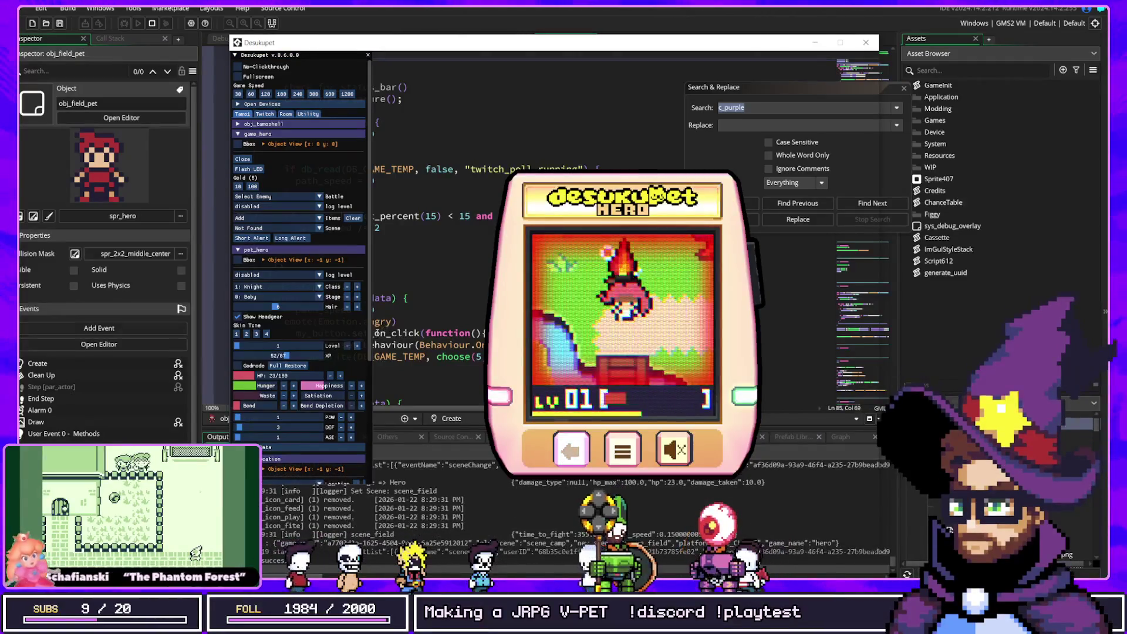
{"action": "left_click", "coordinate": [570, 451]}
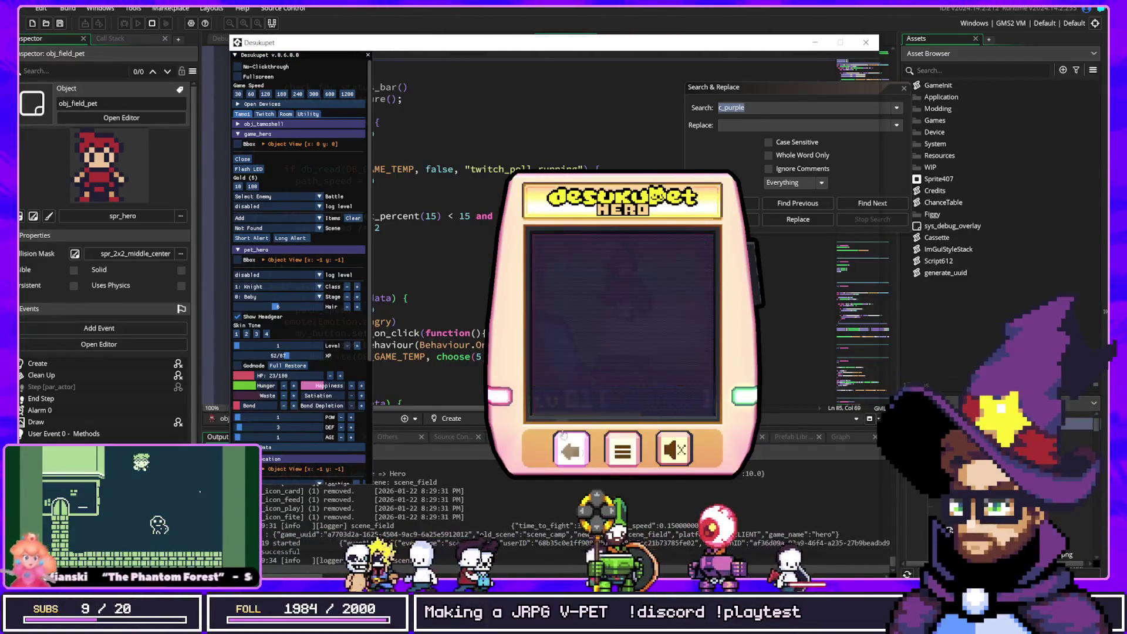
Run Twitch Auth from the debug overlay's Twitch controls, then send the pet to the campfire field
{"action": "left_click", "coordinate": [272, 114]}
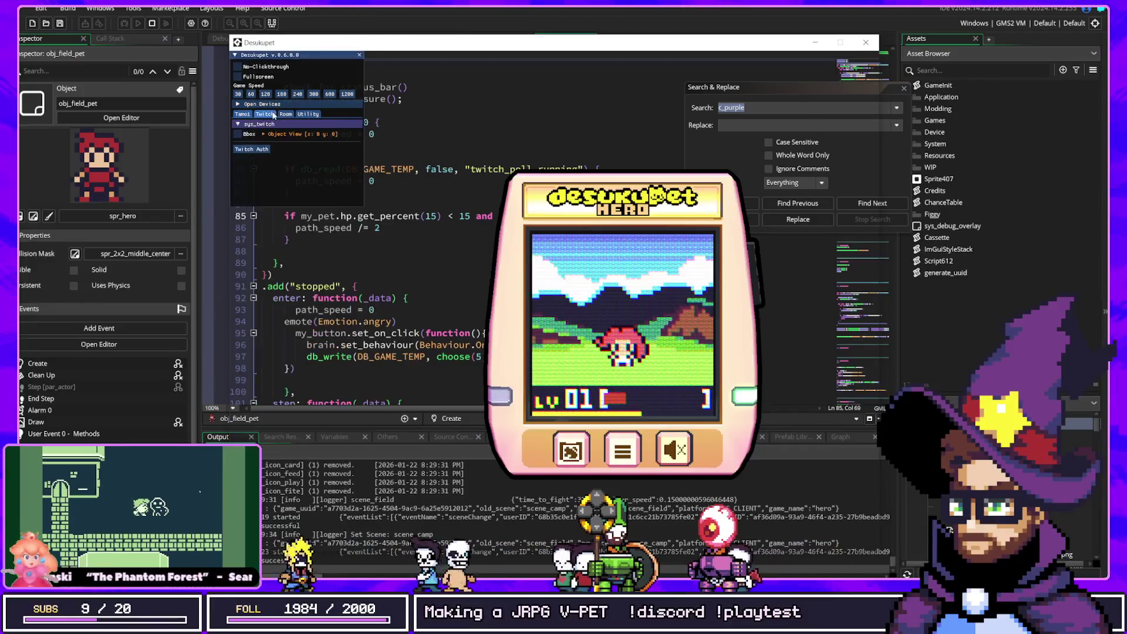
{"action": "left_click", "coordinate": [251, 149]}
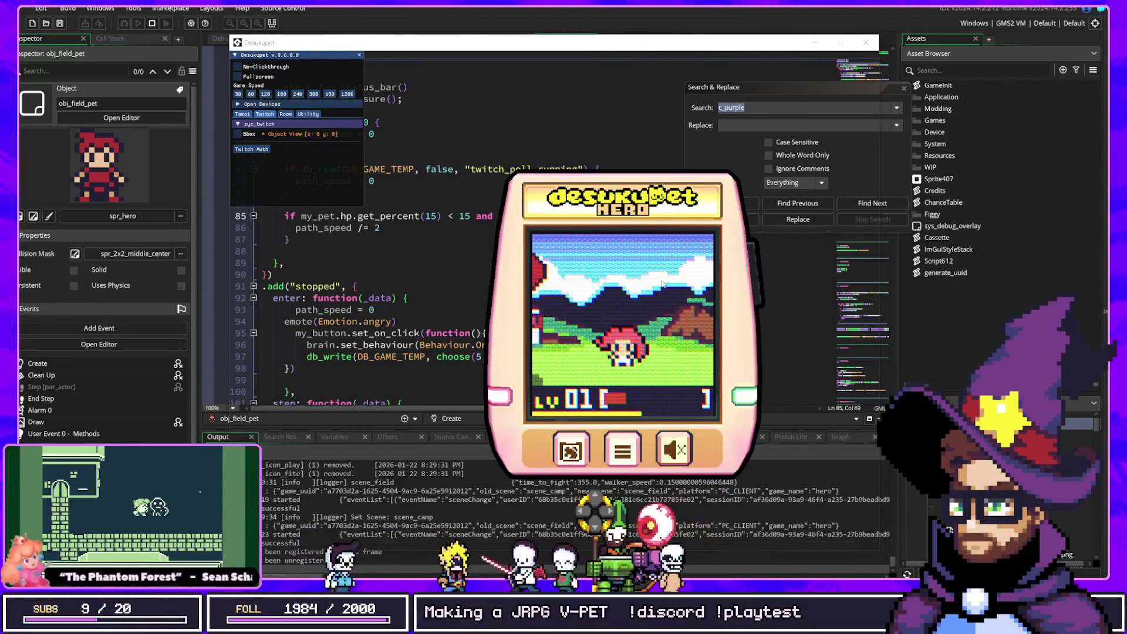
{"action": "left_click", "coordinate": [569, 281]}
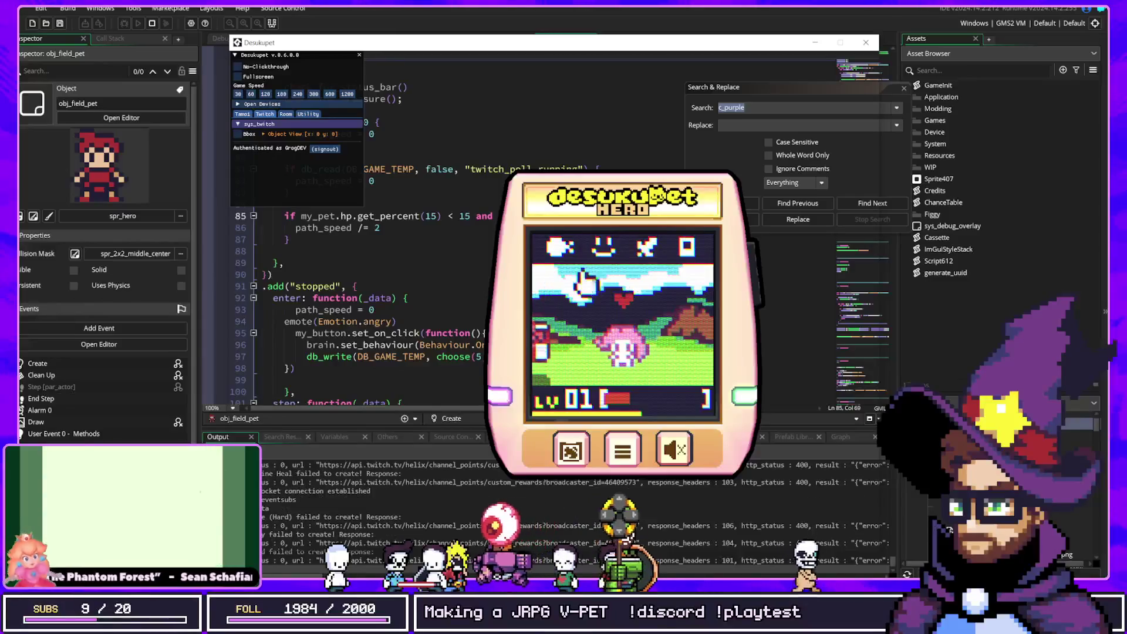
{"action": "left_click", "coordinate": [647, 247]}
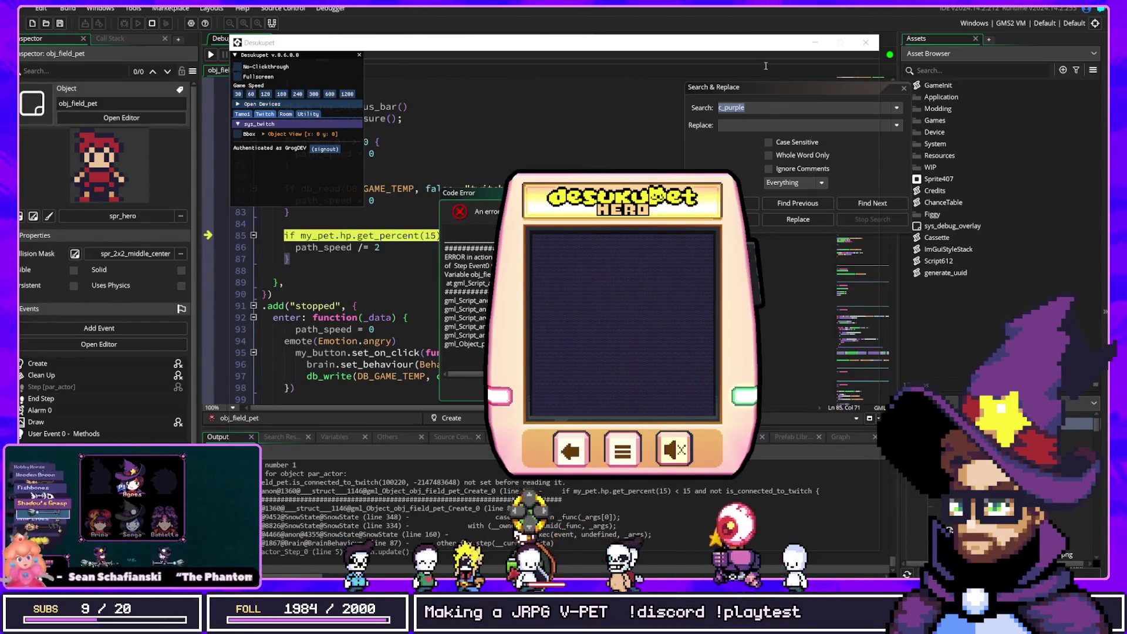
Move the Code Error window off the code editor and refocus the editor
{"action": "left_click", "coordinate": [441, 192]}
{"action": "left_click_drag", "start_coordinate": [442, 192], "coordinate": [623, 267]}
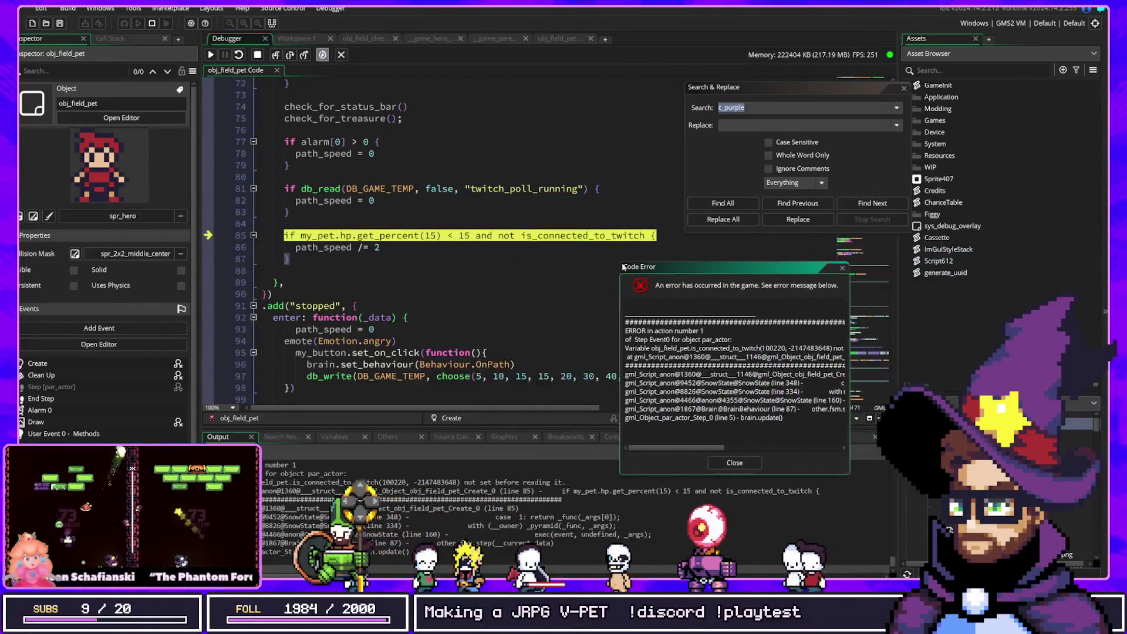
{"action": "left_click", "coordinate": [555, 242]}
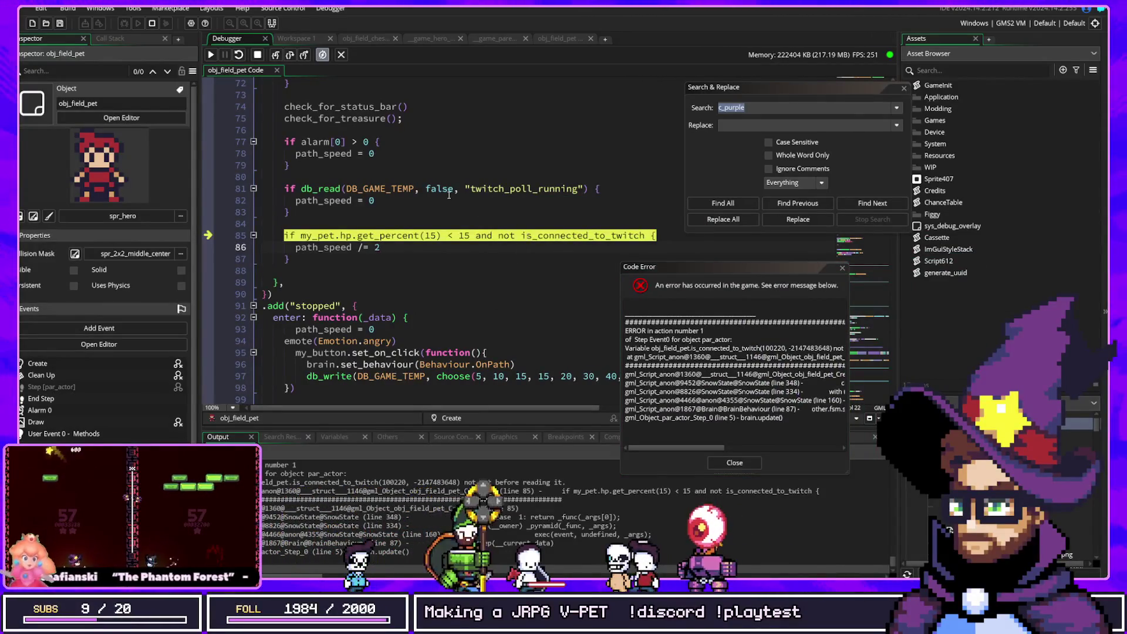
Prefix is_connected_to_twitch on line 85 with my_game., save, and rebuild the game
{"action": "left_click", "coordinate": [525, 238]}
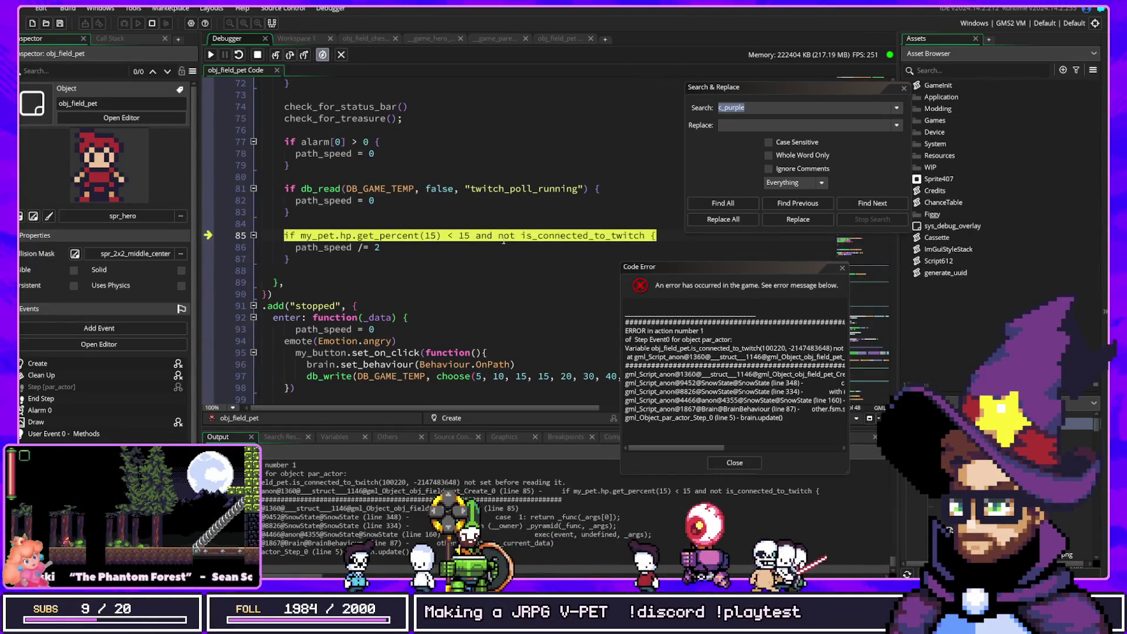
{"action": "type", "text": "m"}
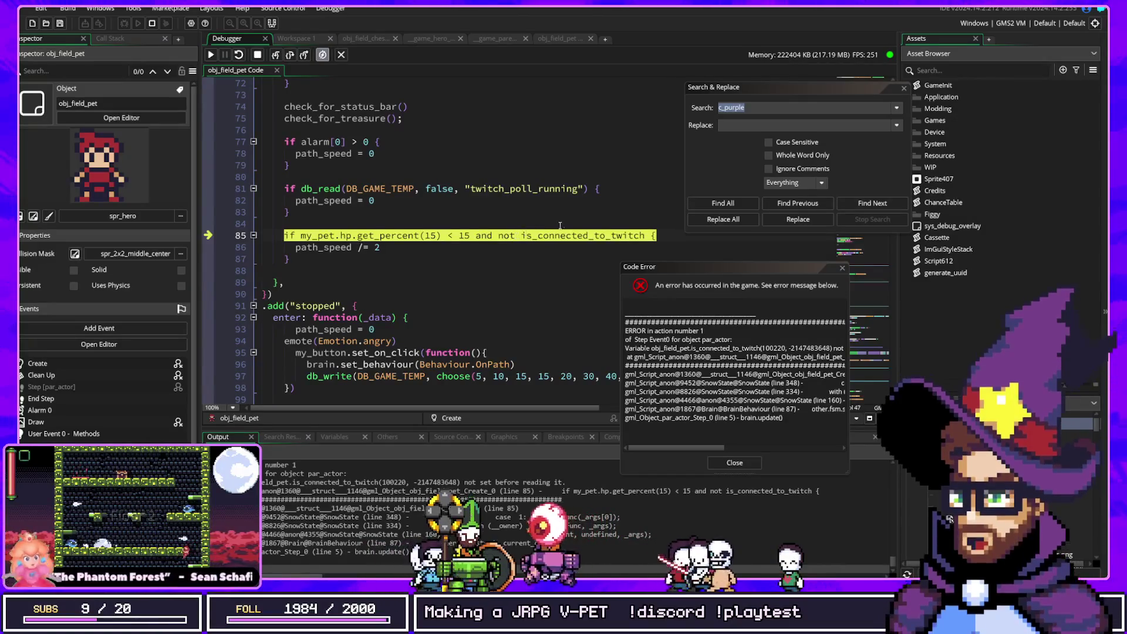
{"action": "type", "text": "y_pet."}
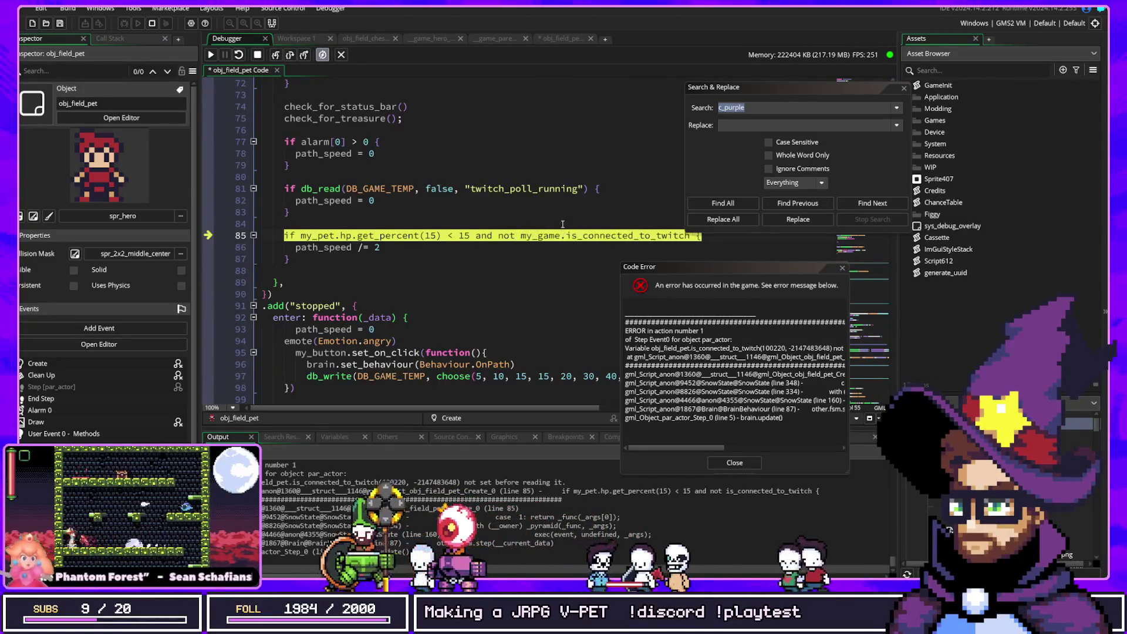
{"action": "key", "text": "F6"}
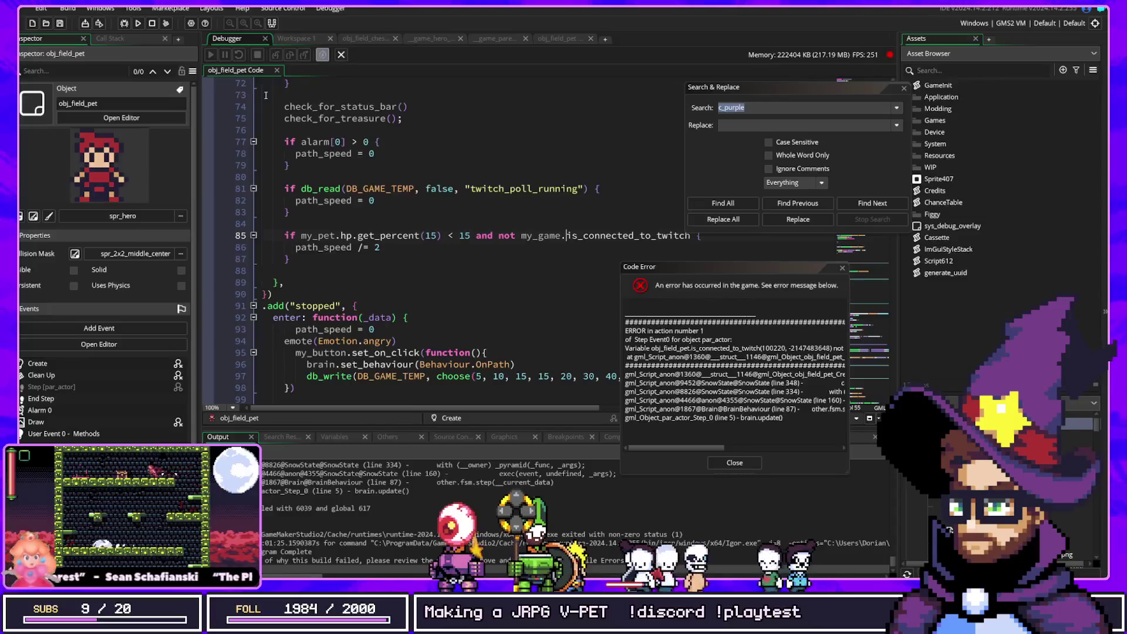
{"action": "key", "text": "F5"}
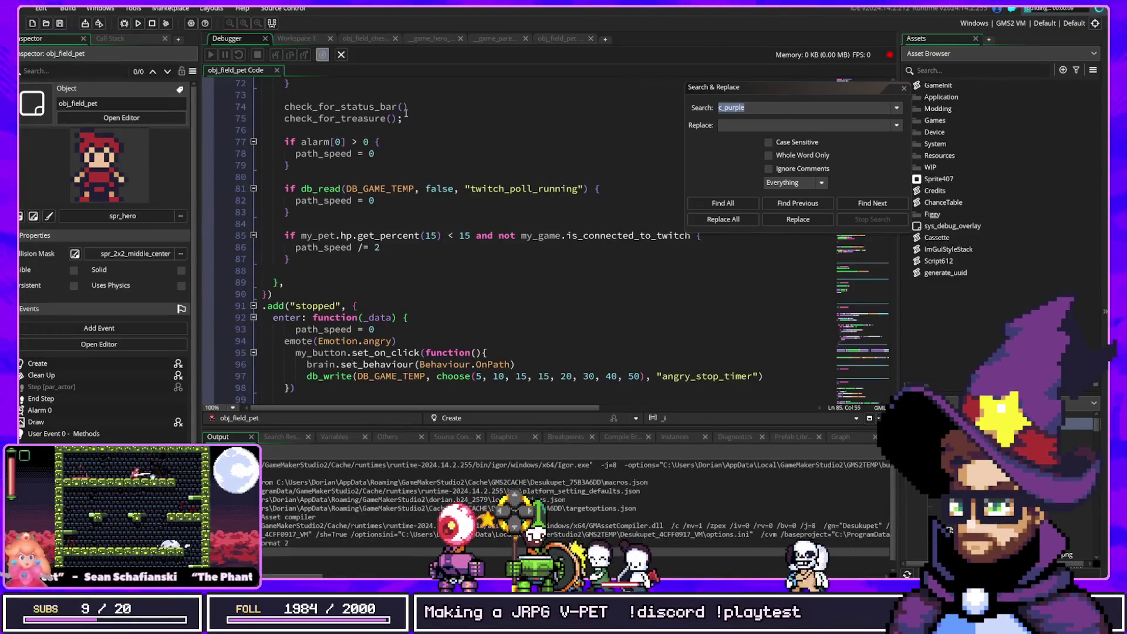
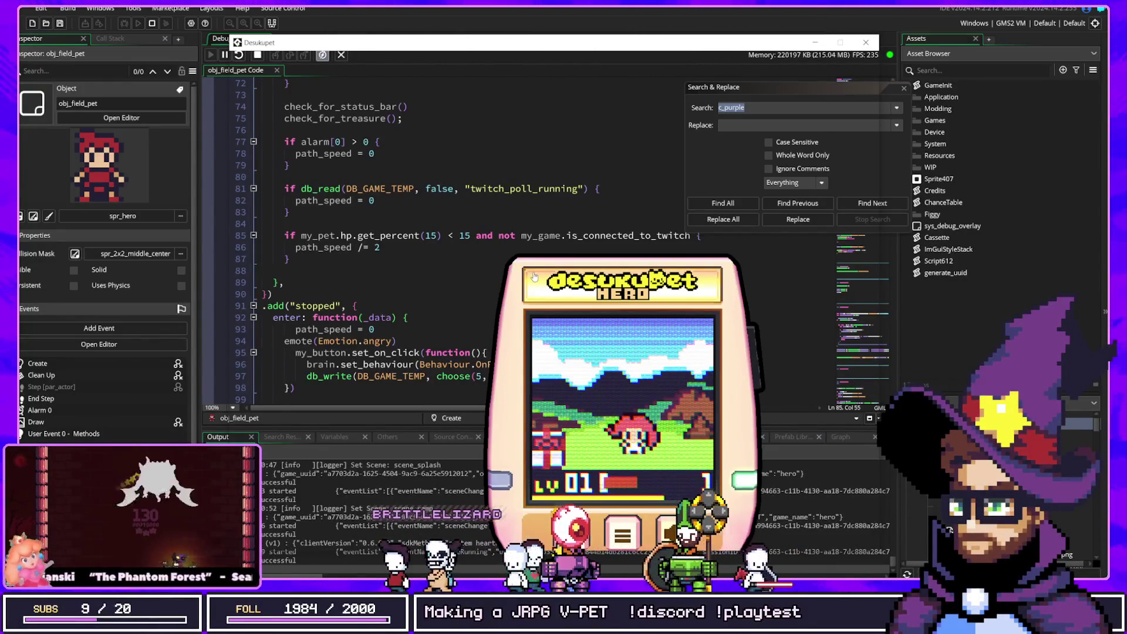
Cut the hero's HP to 10/100 from the debug overlay's Tamoi tab, then breakpoint line 85
{"action": "mouse_move", "coordinate": [563, 313]}
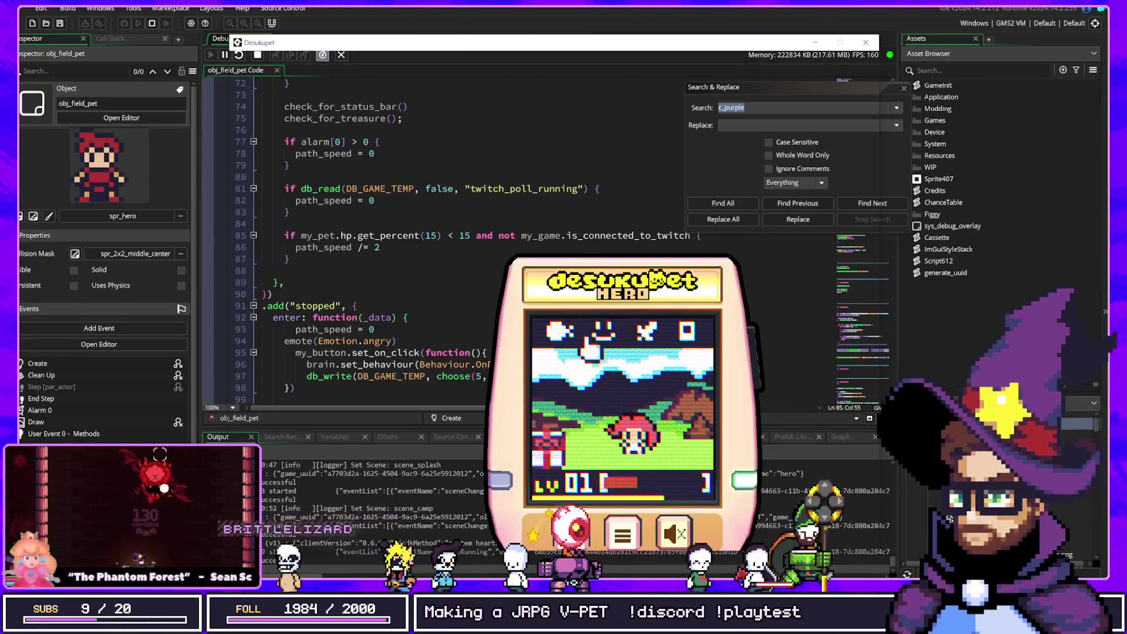
{"action": "key", "text": "F1"}
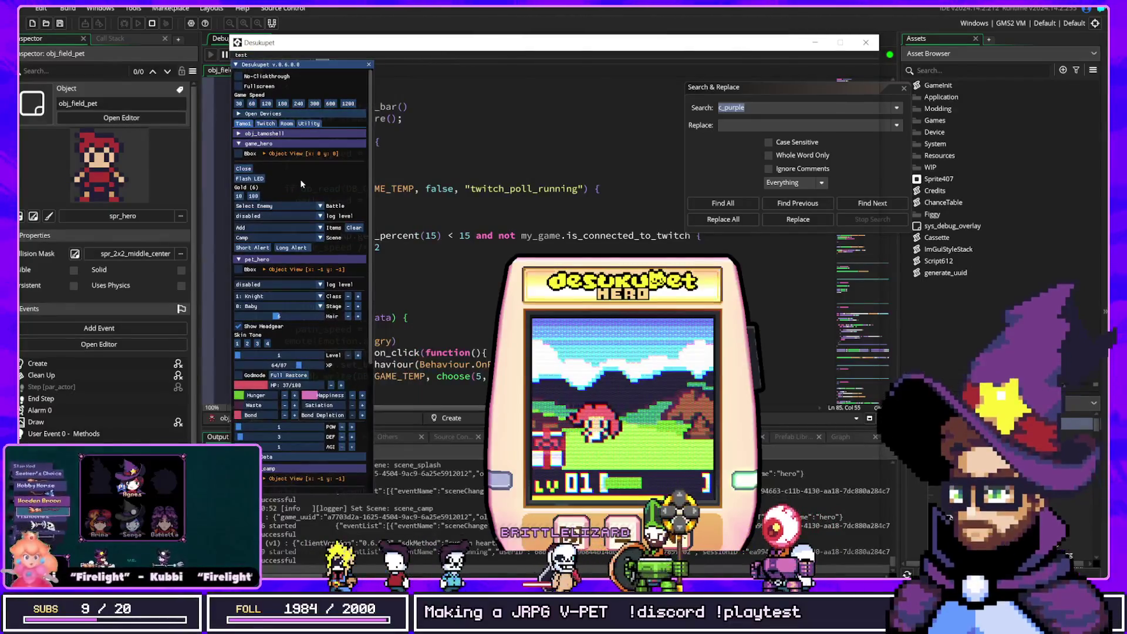
{"action": "left_click", "coordinate": [268, 124]}
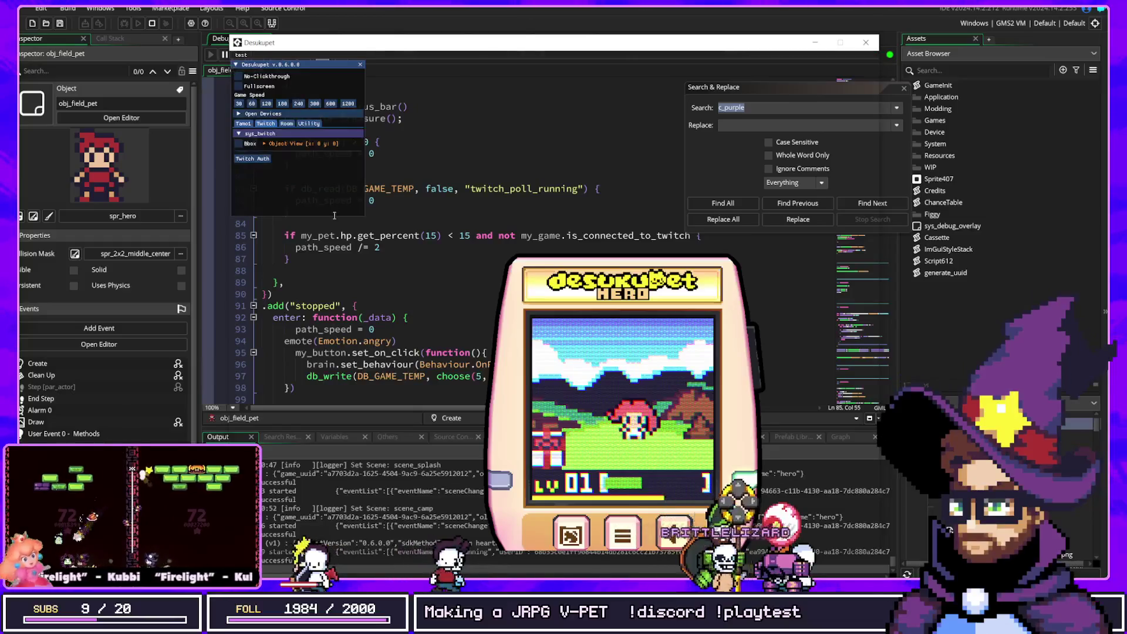
{"action": "left_click", "coordinate": [243, 124]}
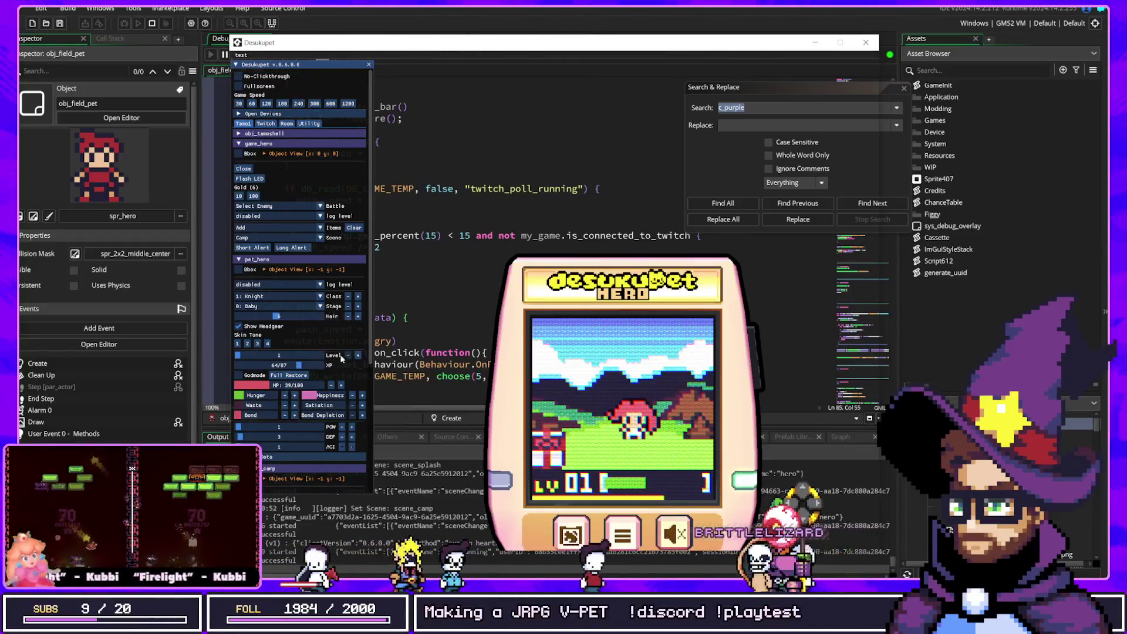
{"action": "scroll", "coordinate": [339, 354], "scroll_direction": "down", "scroll_amount": 3}
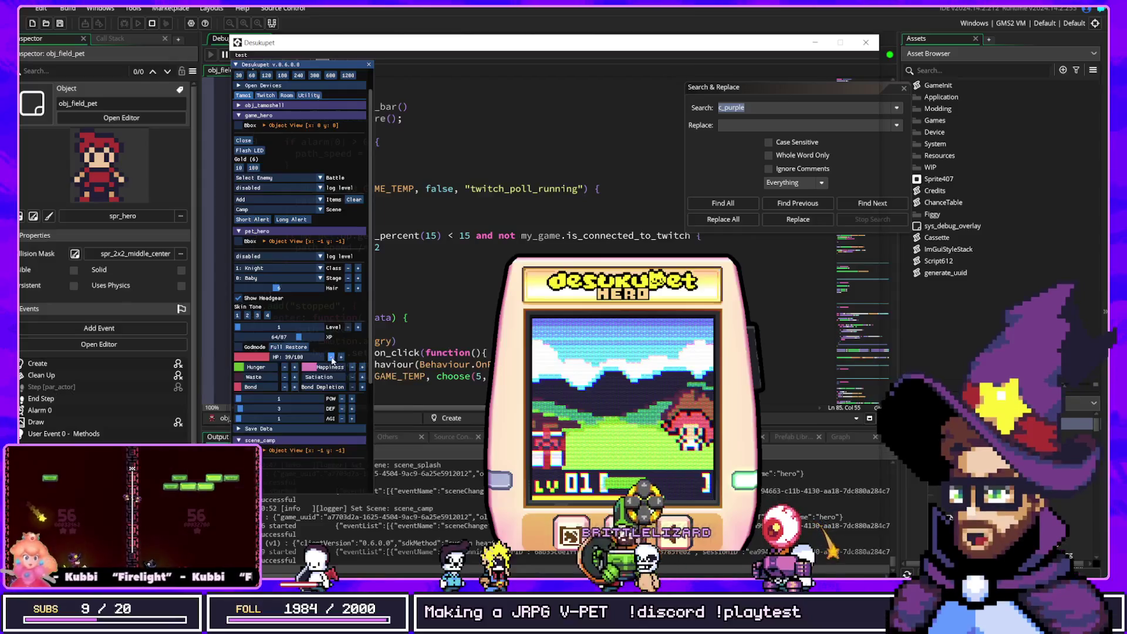
{"action": "left_click", "coordinate": [331, 357]}
{"action": "left_click", "coordinate": [331, 357]}
{"action": "left_click", "coordinate": [331, 357]}
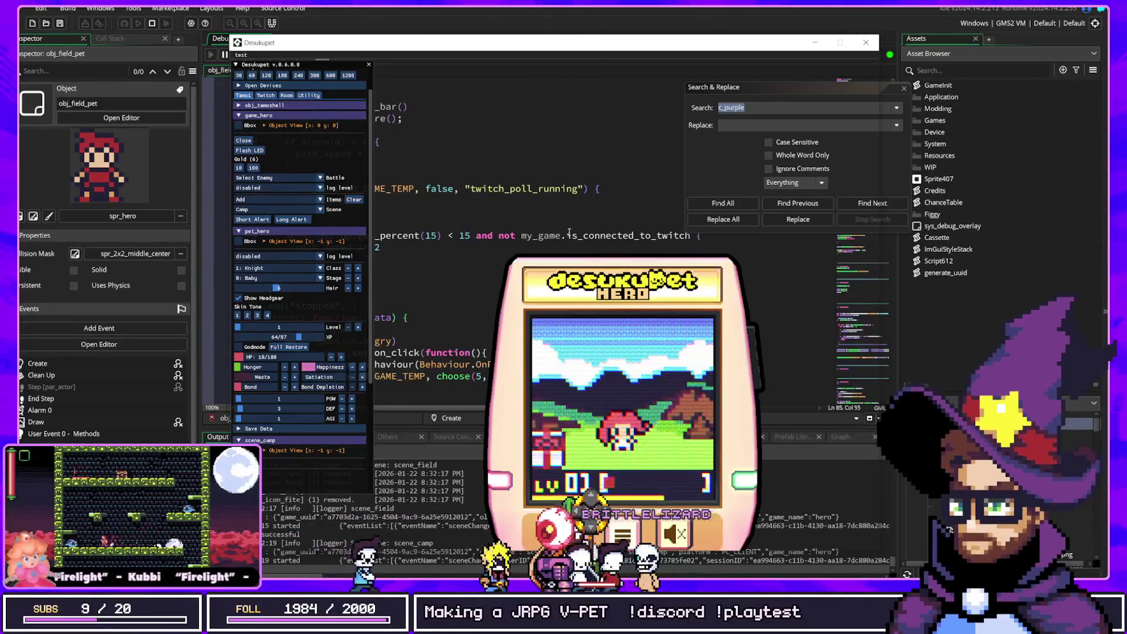
{"action": "left_click", "coordinate": [501, 235]}
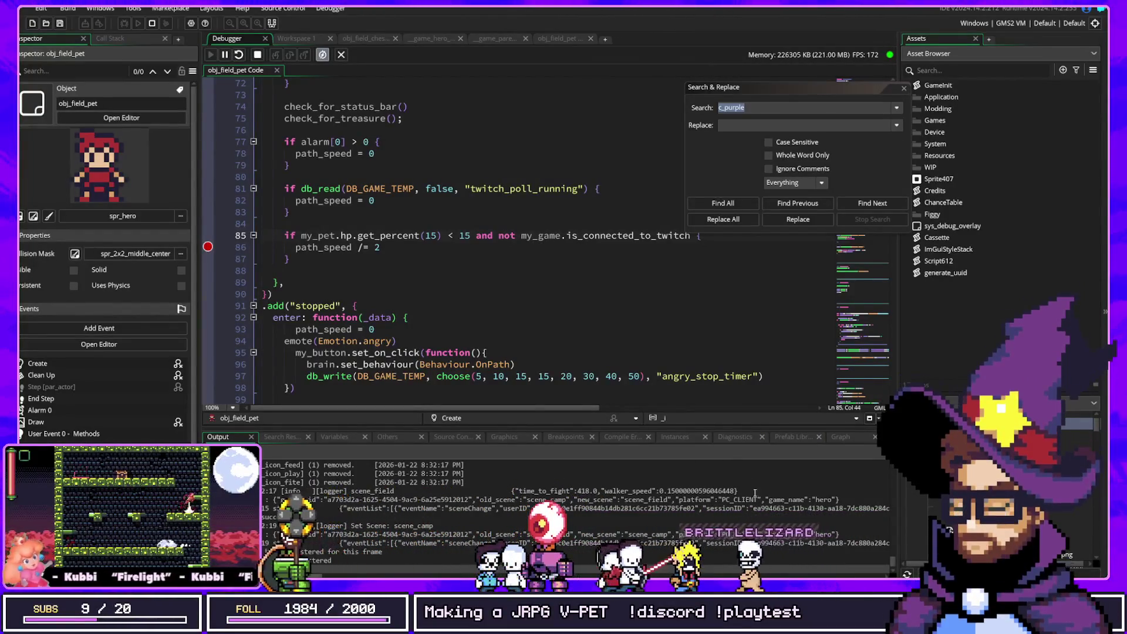
{"action": "type", "text": "/"}
Send the pet into scene_field so the debugger halts on the low-HP branch at line 86
{"action": "key", "text": "alt+Tab"}
{"action": "left_click", "coordinate": [649, 345]}
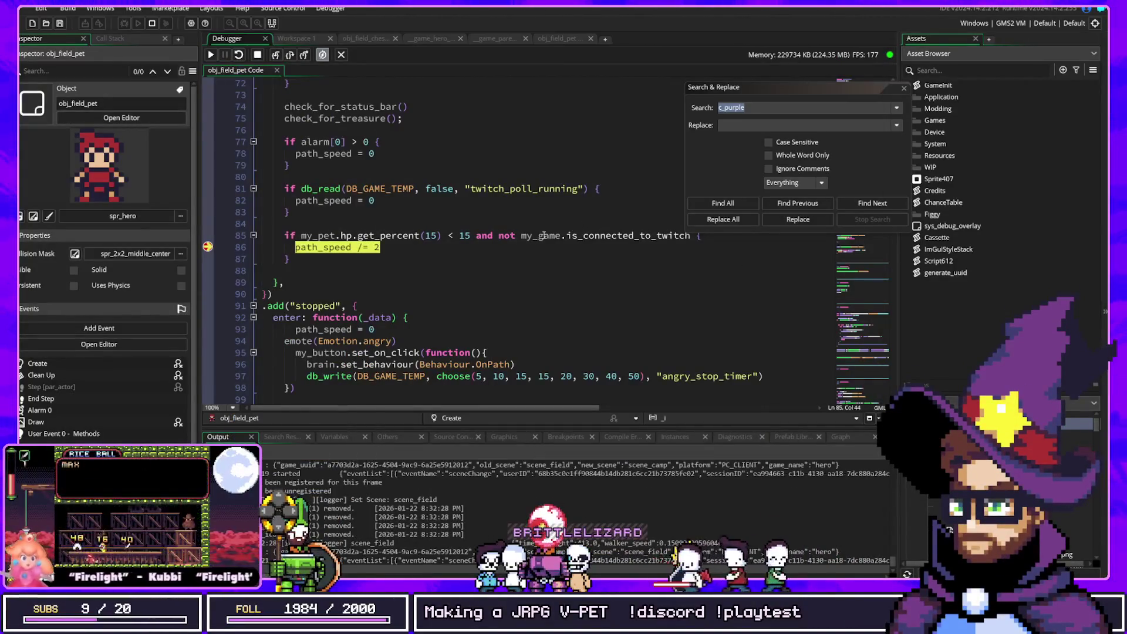
{"action": "mouse_move", "coordinate": [587, 237]}
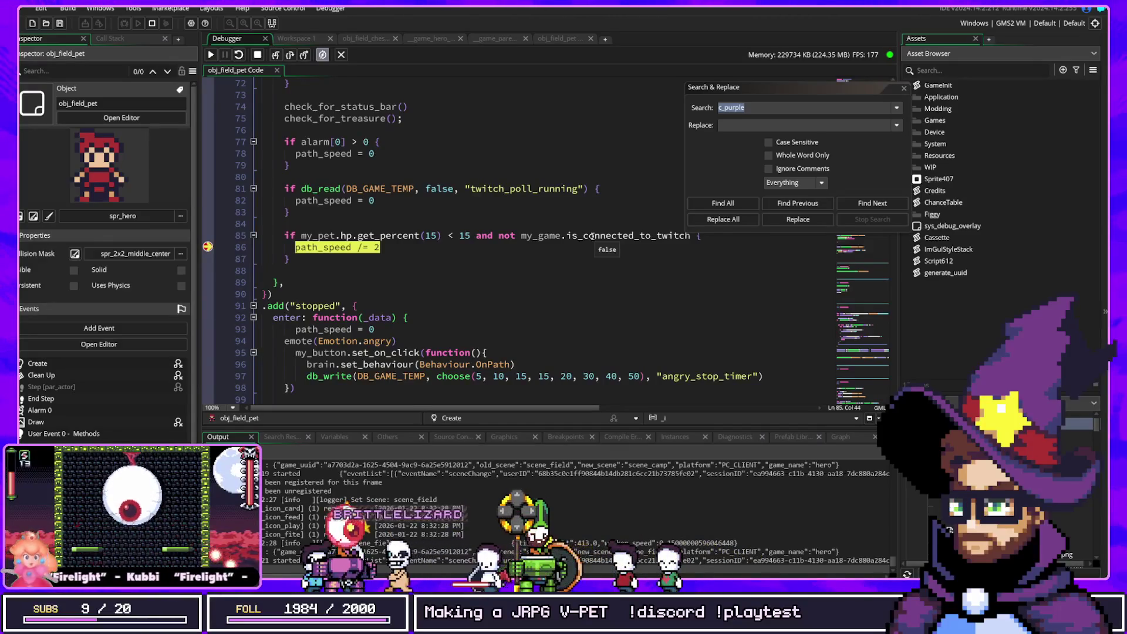
Watch my_game.is_connected_to_twitch, which reads false, then resume execution
{"action": "left_click", "coordinate": [128, 38]}
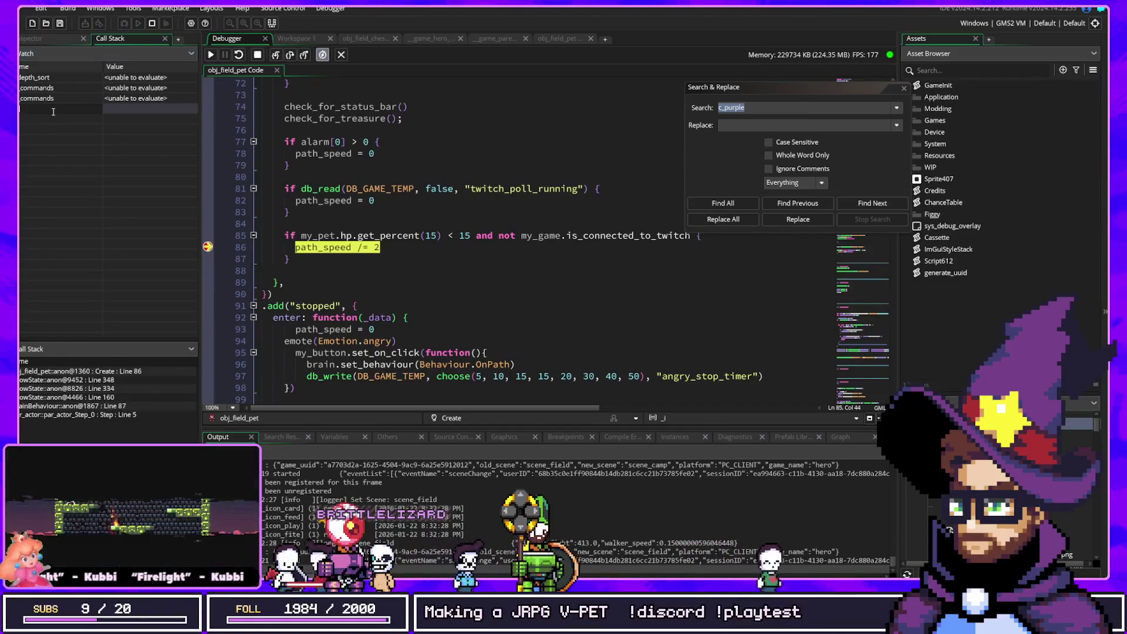
{"action": "type", "text": "my_game.is"}
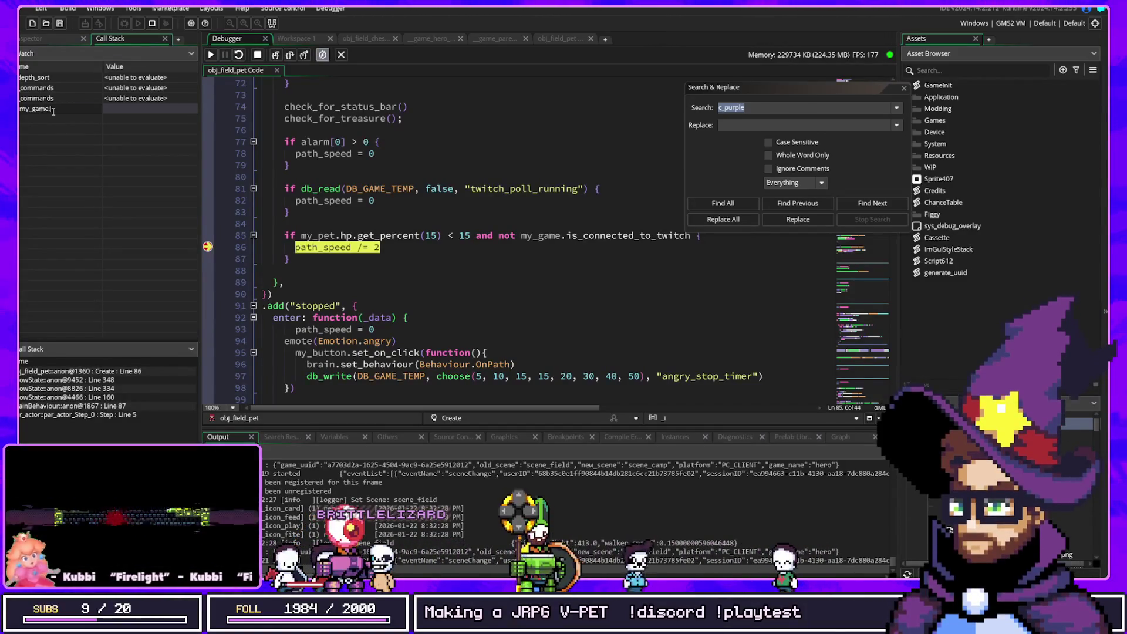
{"action": "type", "text": "_conn"}
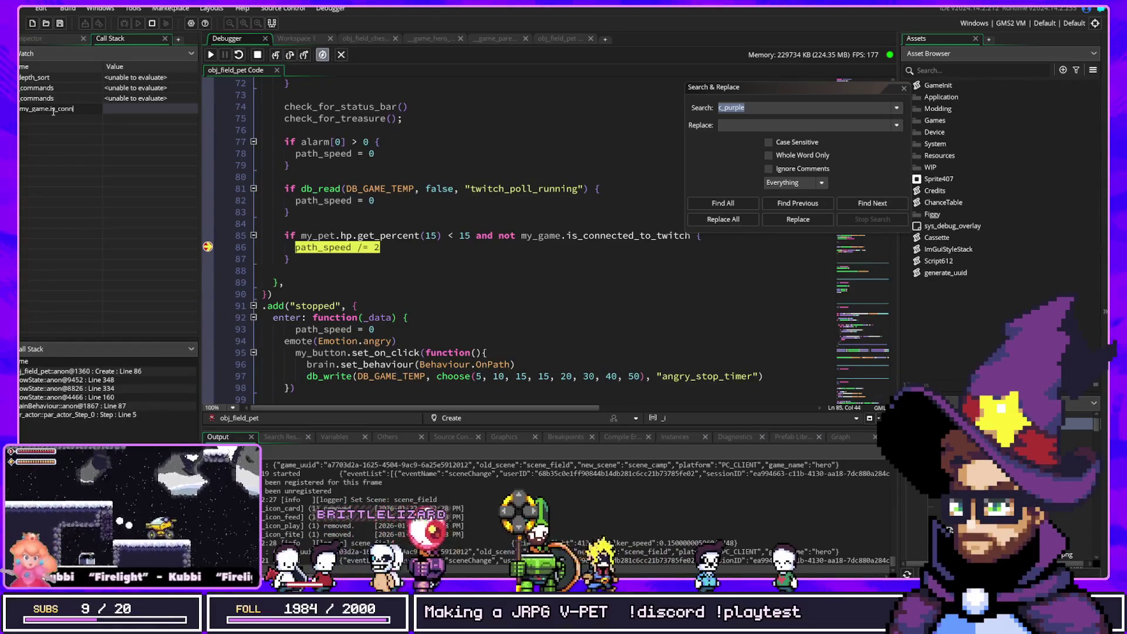
{"action": "type", "text": "ected_to_t"}
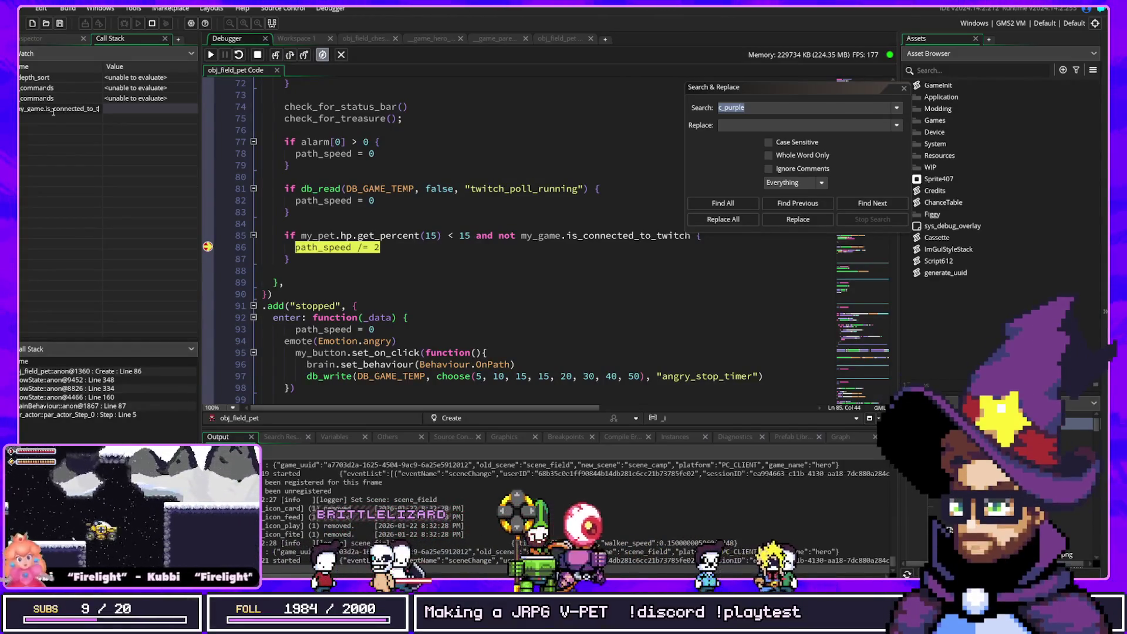
{"action": "key", "text": "Return"}
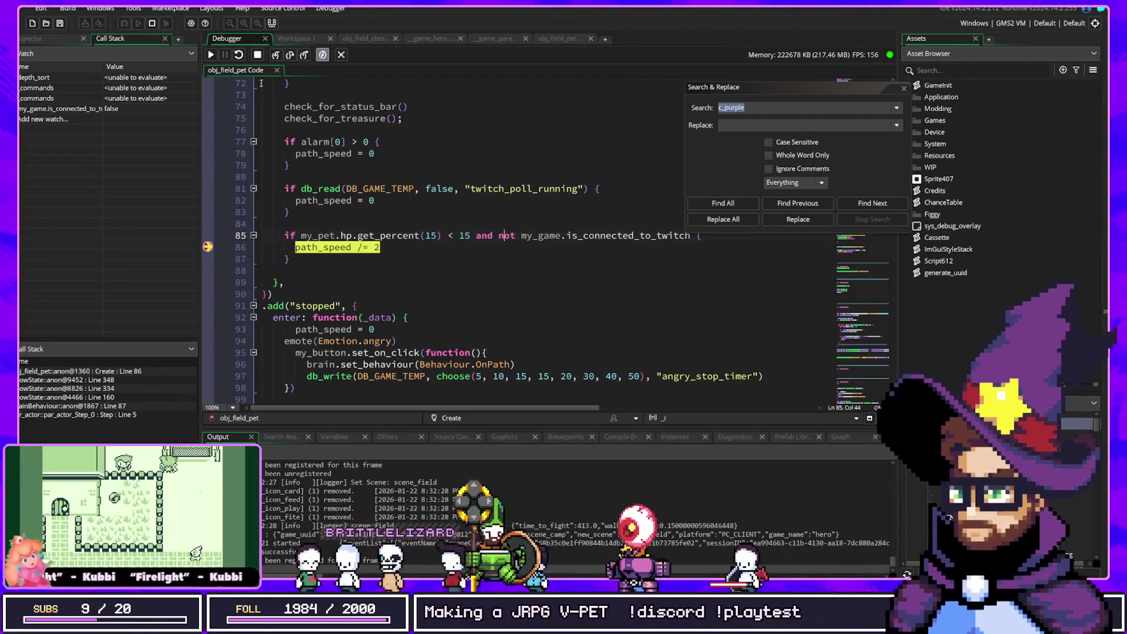
{"action": "key", "text": "F5"}
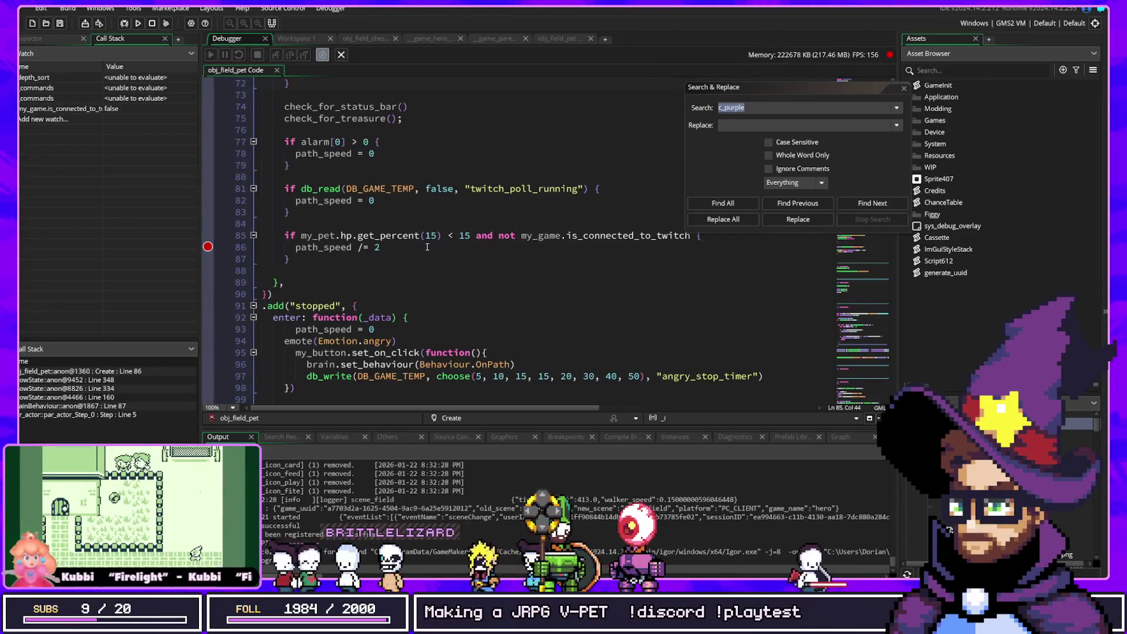
Delete 'and not my_game.is_connected_to_twitch' from line 85, leaving only the HP-below-15 check, and save
{"action": "left_click", "coordinate": [437, 234]}
{"action": "scroll", "coordinate": [437, 234], "scroll_direction": "down", "scroll_amount": 1}
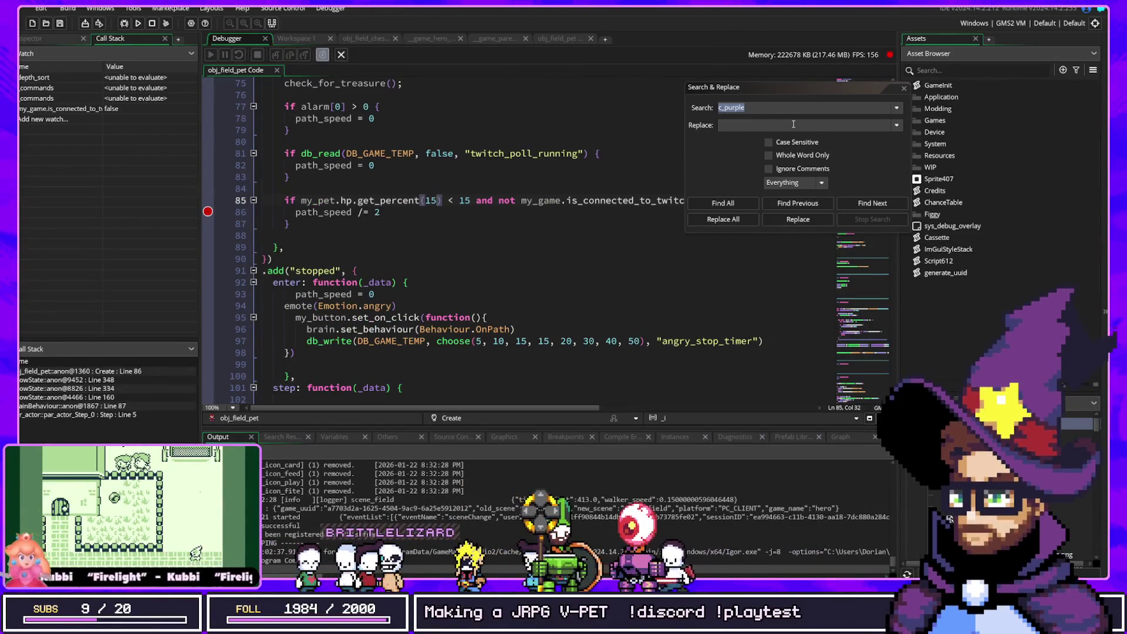
{"action": "left_click", "coordinate": [492, 200]}
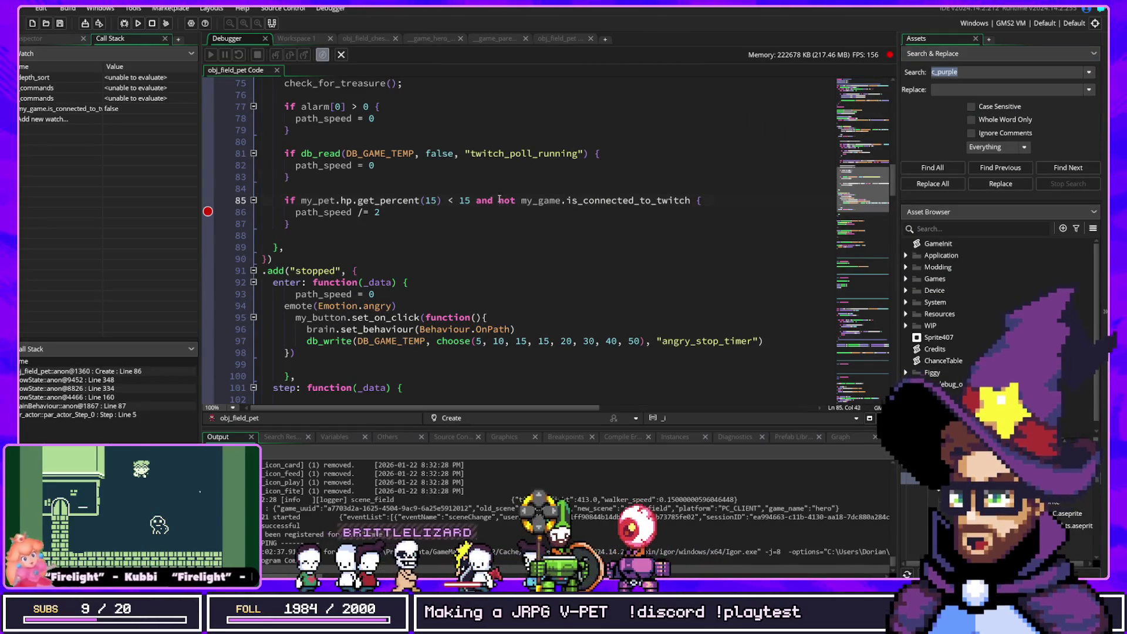
{"action": "left_click", "coordinate": [500, 201]}
{"action": "left_click_drag", "start_coordinate": [502, 202], "coordinate": [690, 202]}
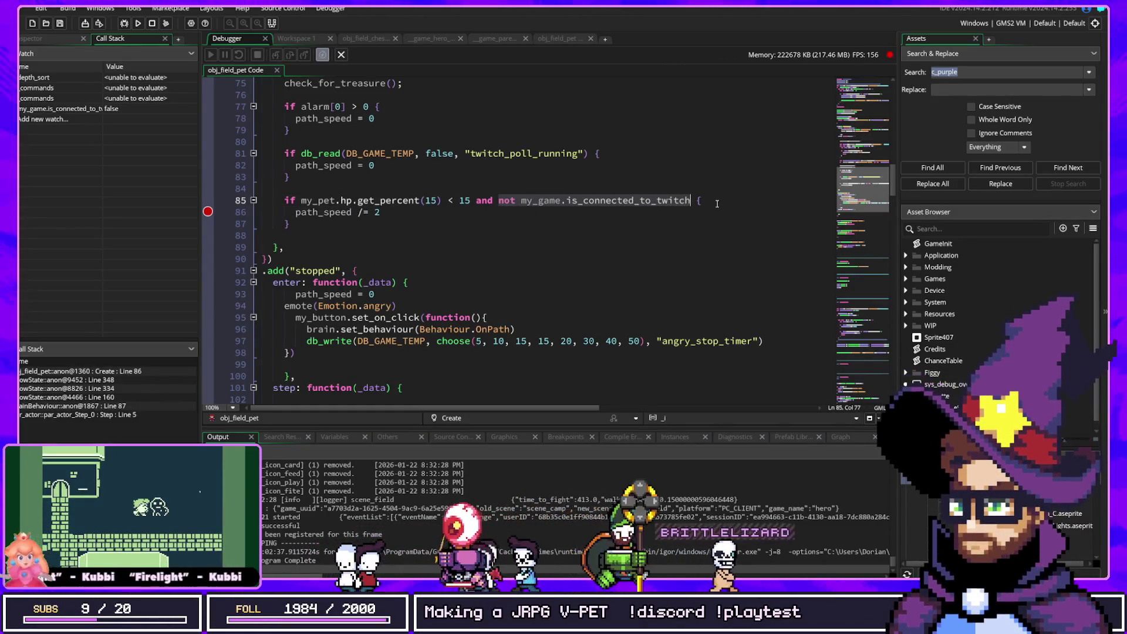
{"action": "key", "text": "BackSpace"}
{"action": "key", "text": "BackSpace"}
{"action": "key", "text": "BackSpace"}
{"action": "key", "text": "ctrl+s"}
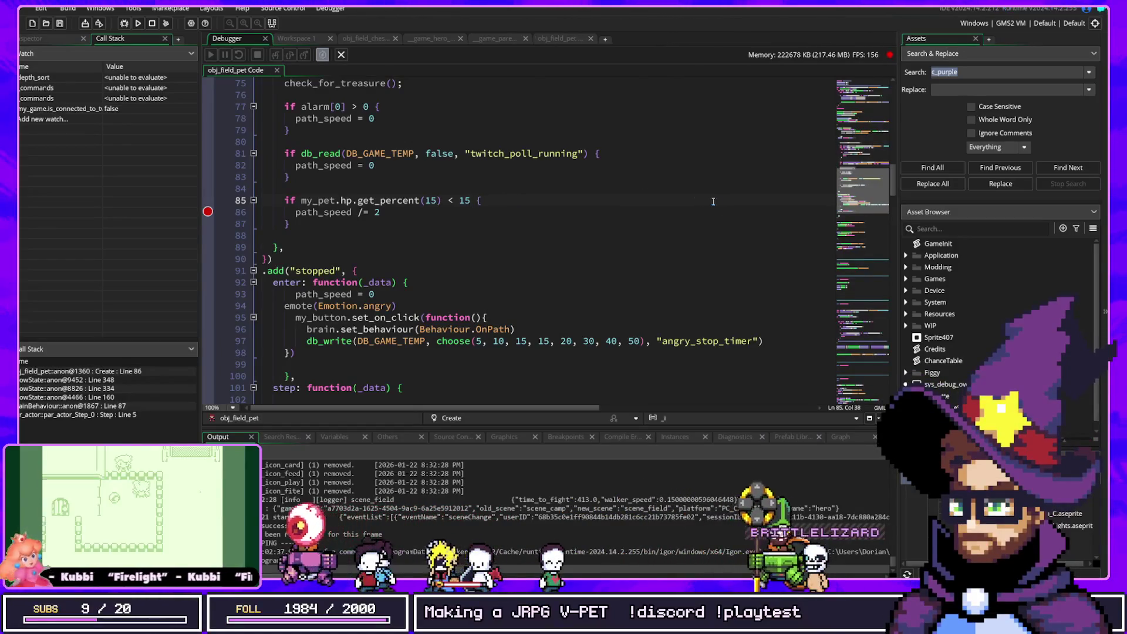
Scroll through the Create code, ending at the set_behaviour call on line 96
{"action": "scroll", "coordinate": [553, 226], "scroll_direction": "up", "scroll_amount": 7}
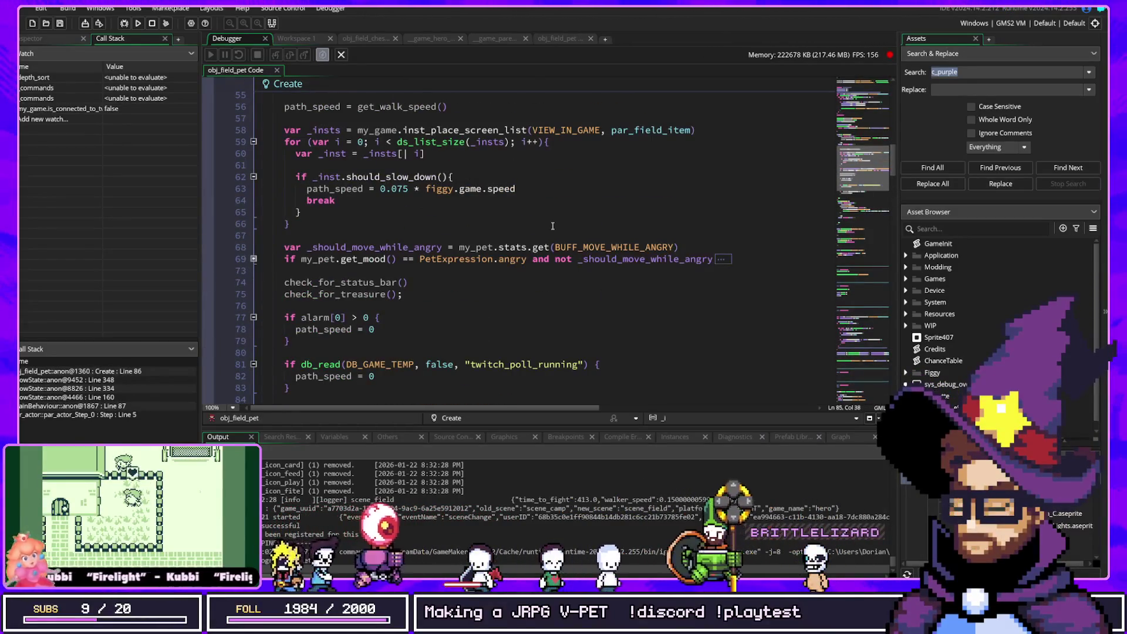
{"action": "scroll", "coordinate": [552, 226], "scroll_direction": "down", "scroll_amount": 4}
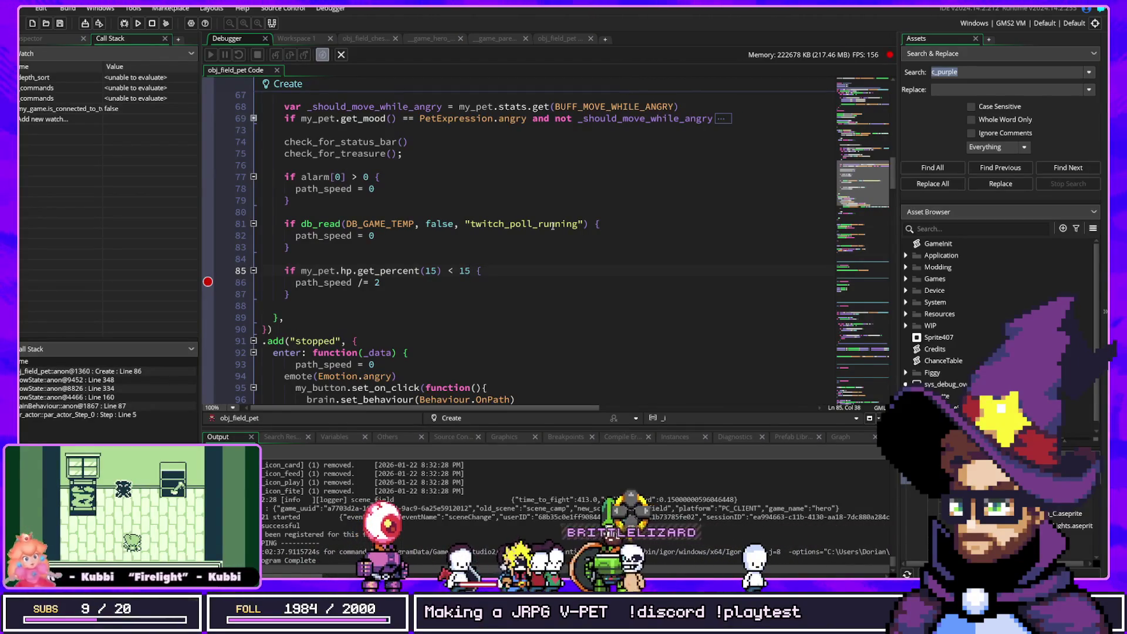
{"action": "left_click", "coordinate": [620, 241]}
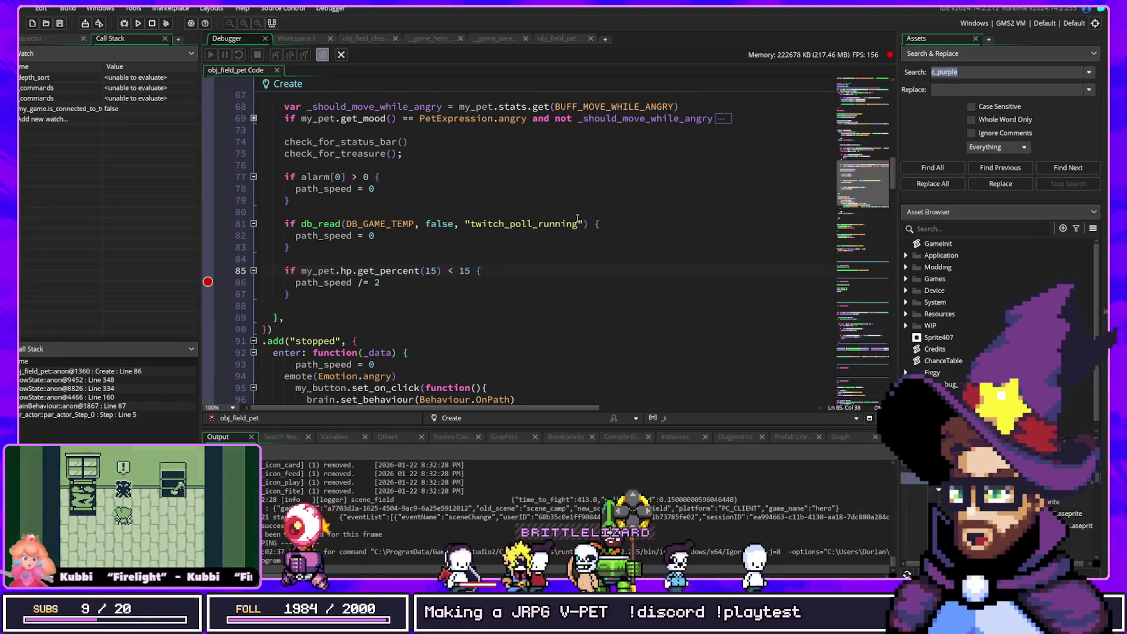
{"action": "scroll", "coordinate": [619, 241], "scroll_direction": "down", "scroll_amount": 3}
{"action": "scroll", "coordinate": [619, 241], "scroll_direction": "up", "scroll_amount": 7}
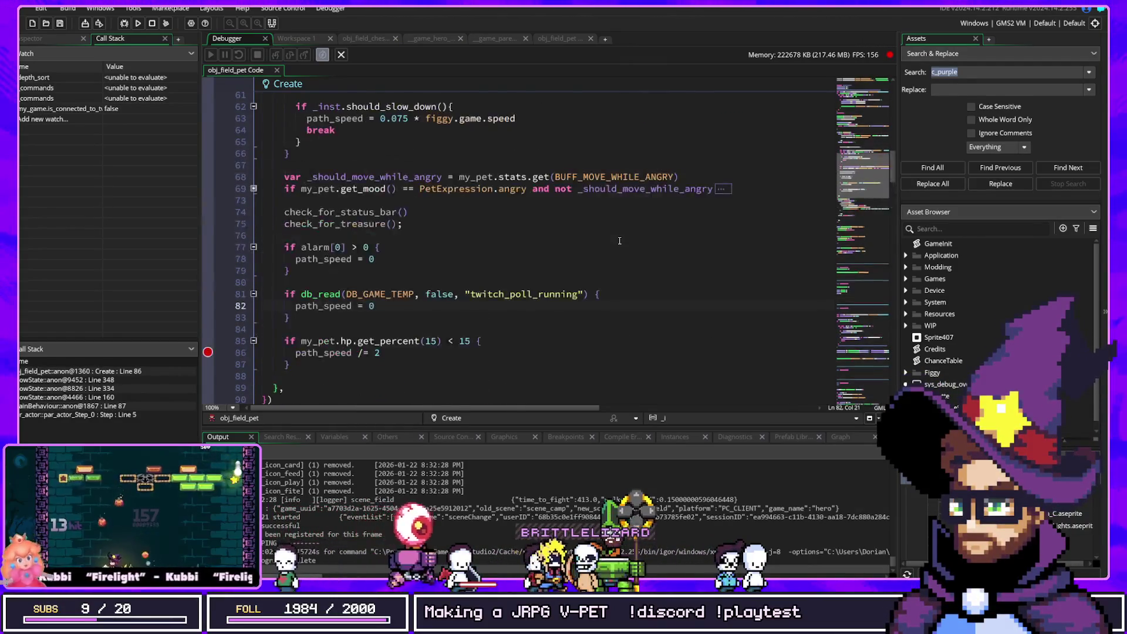
{"action": "scroll", "coordinate": [578, 246], "scroll_direction": "up", "scroll_amount": 6}
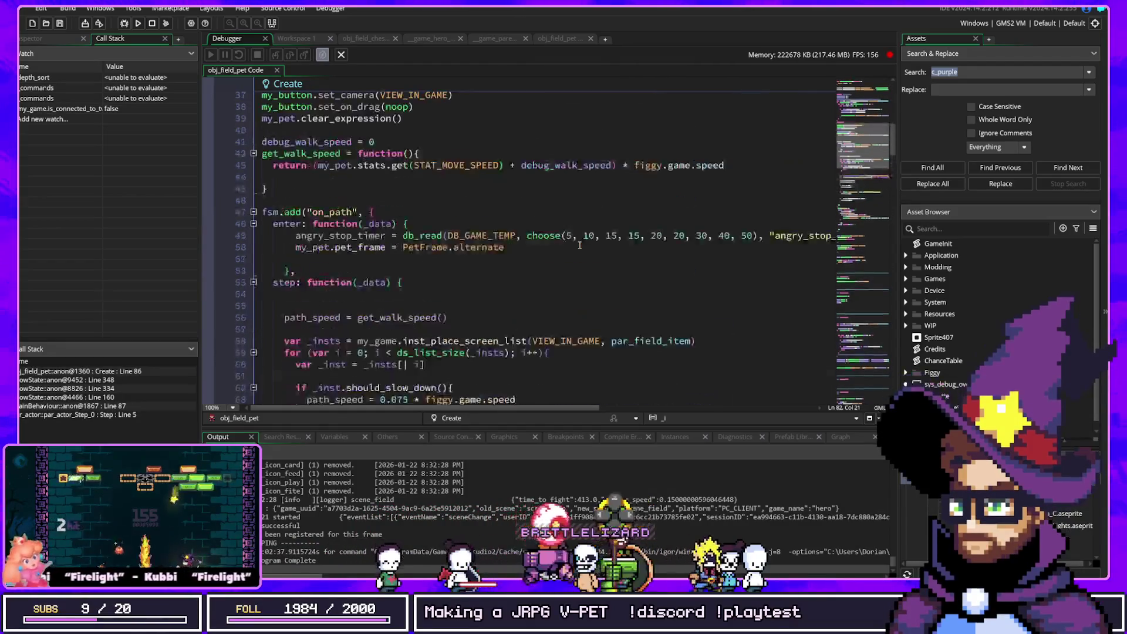
{"action": "scroll", "coordinate": [575, 246], "scroll_direction": "down", "scroll_amount": 2}
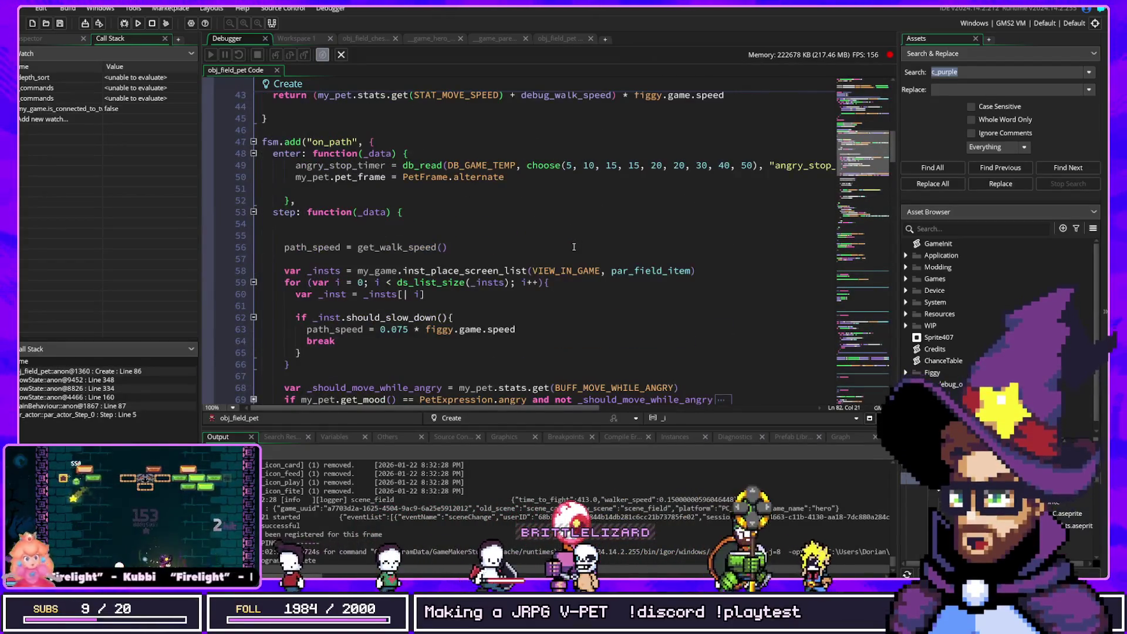
{"action": "scroll", "coordinate": [574, 246], "scroll_direction": "up", "scroll_amount": 1}
{"action": "scroll", "coordinate": [529, 264], "scroll_direction": "down", "scroll_amount": 12}
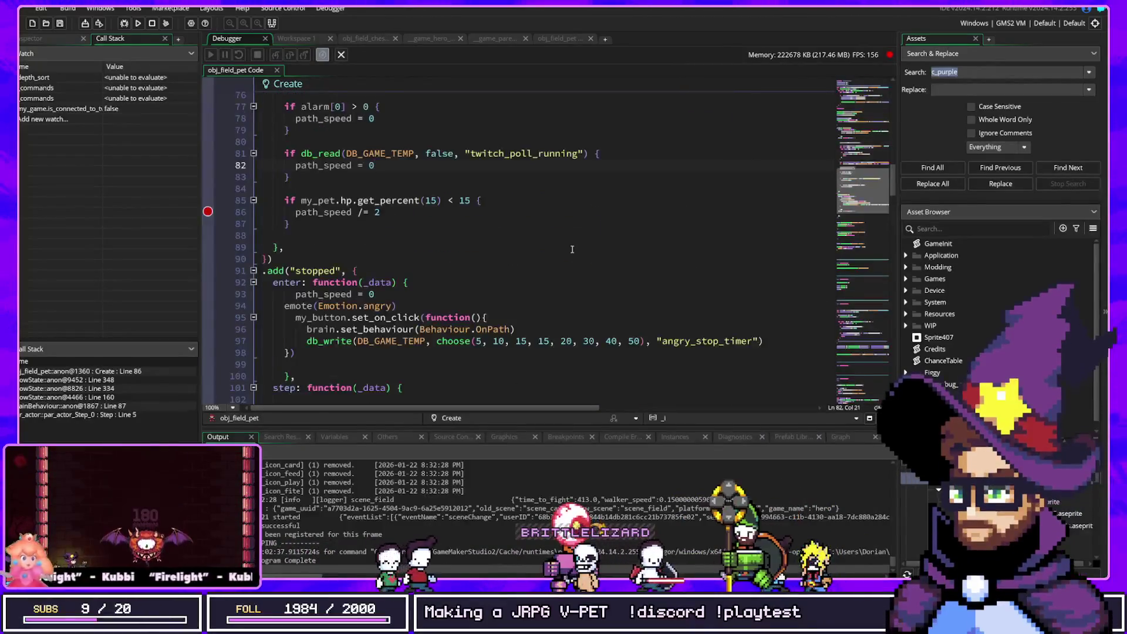
{"action": "left_click", "coordinate": [418, 329]}
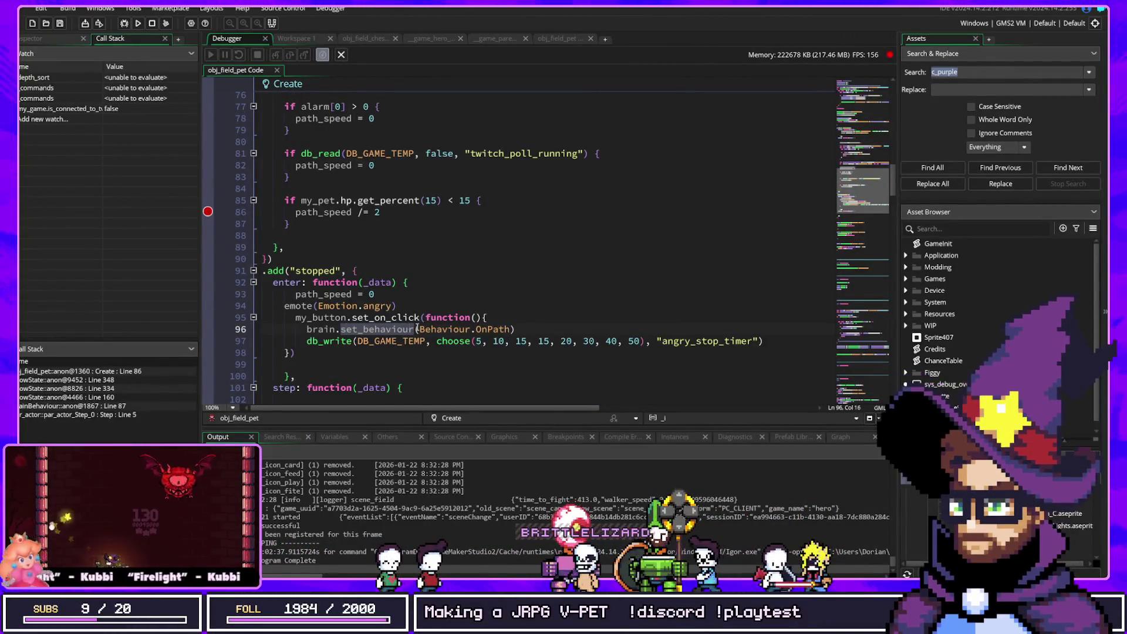
Search the code for Behaviour.Stopped and step through its matches back to line 71
{"action": "left_click", "coordinate": [320, 271]}
{"action": "key", "text": "ctrl+f"}
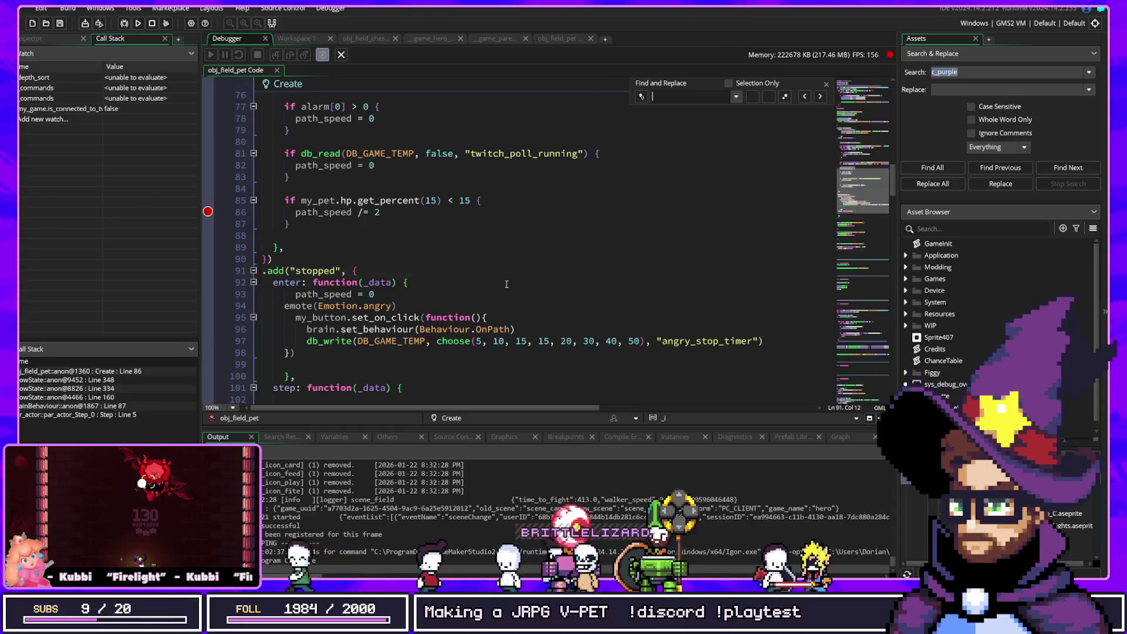
{"action": "key", "text": "ctrl+f"}
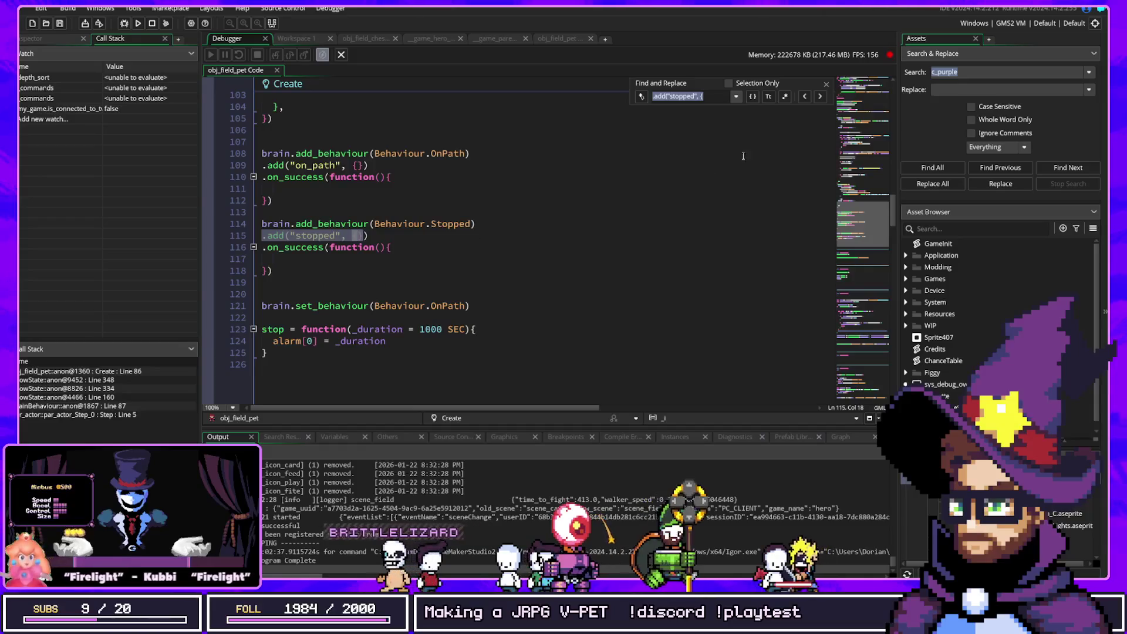
{"action": "left_click", "coordinate": [810, 99]}
{"action": "left_click", "coordinate": [810, 101]}
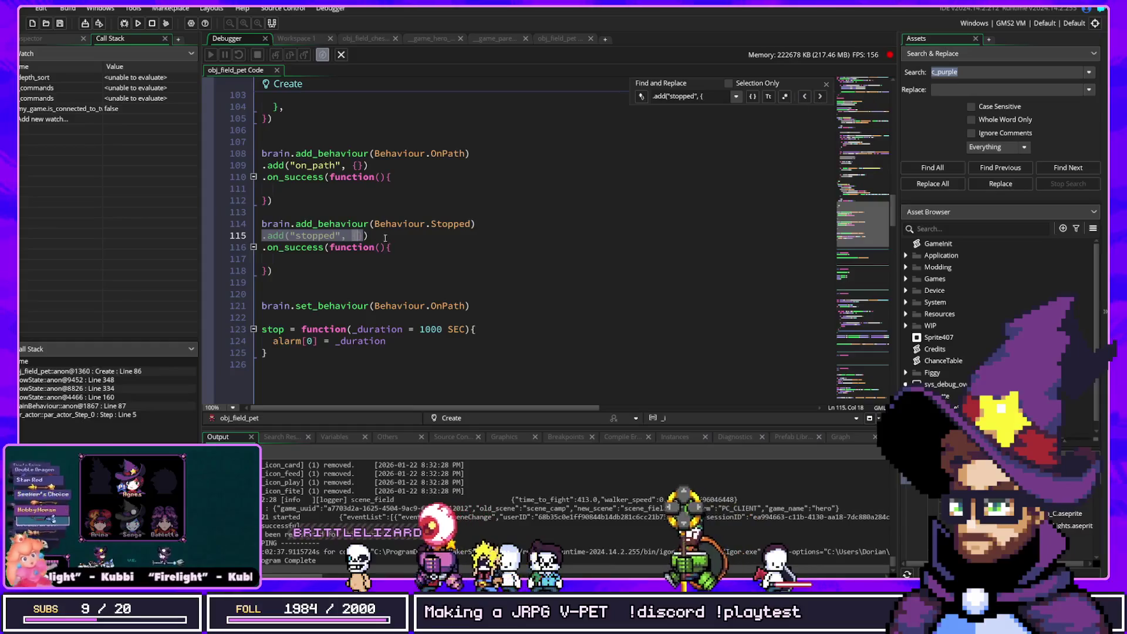
{"action": "double_click", "coordinate": [464, 222]}
{"action": "key", "text": "ctrl+f"}
{"action": "key", "text": "Return"}
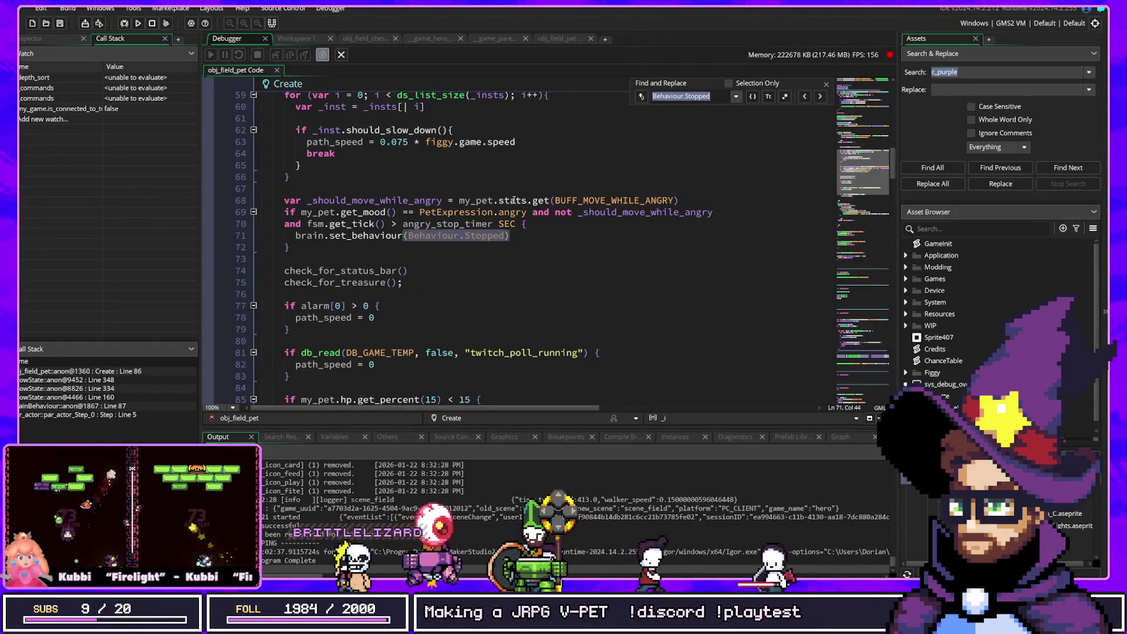
{"action": "left_click", "coordinate": [820, 97]}
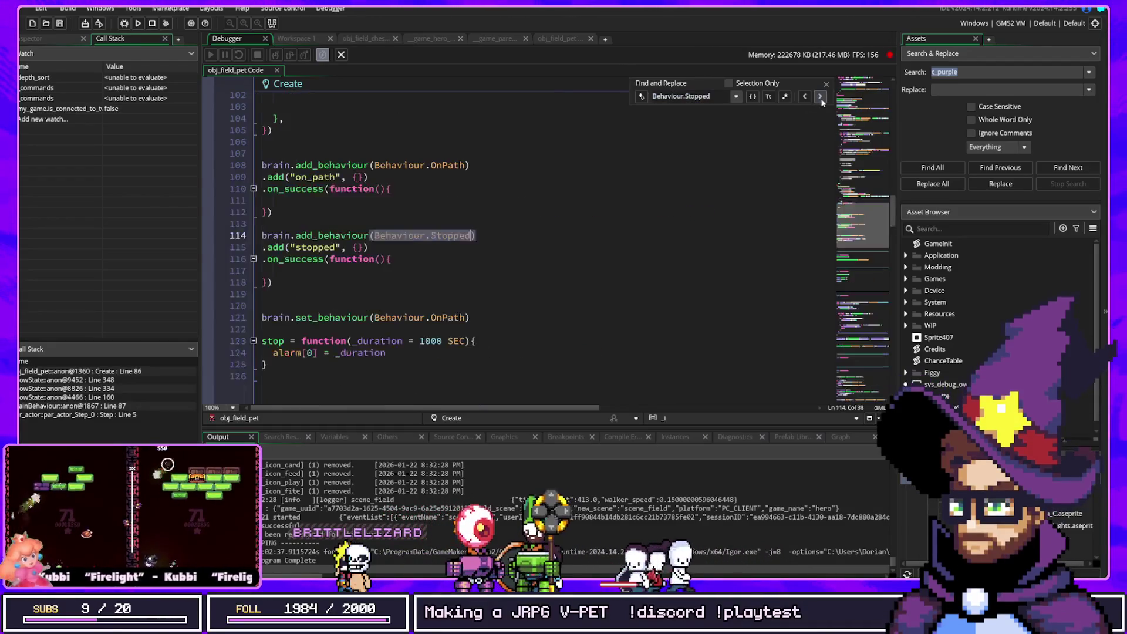
{"action": "left_click", "coordinate": [822, 97]}
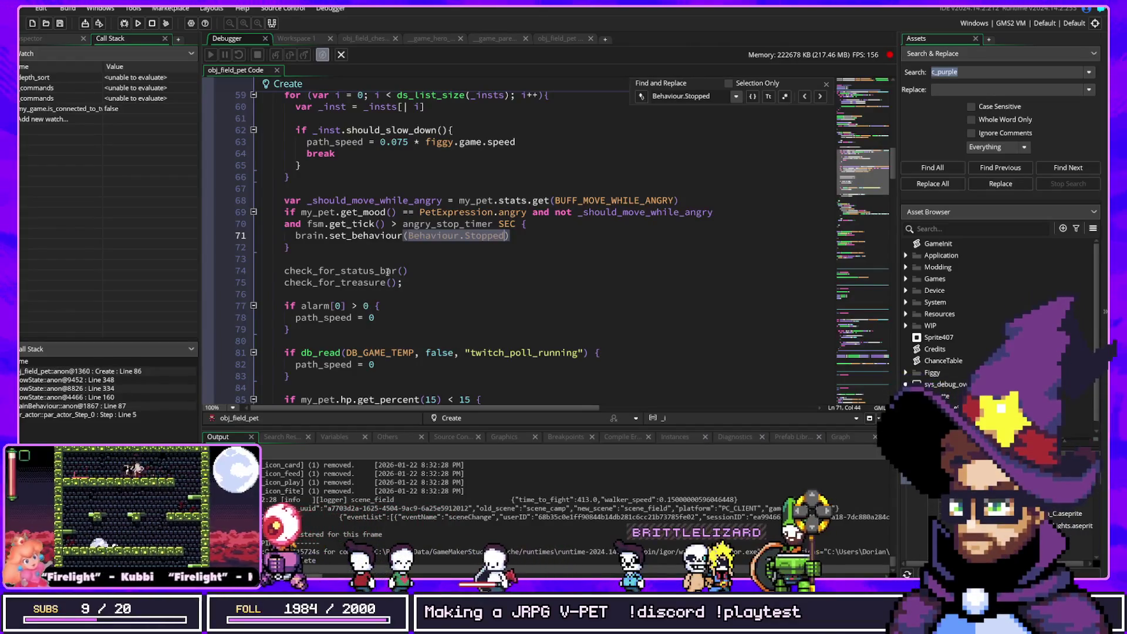
Select the twitch_poll_running if block on lines 81–82 for review
{"action": "left_click", "coordinate": [378, 364]}
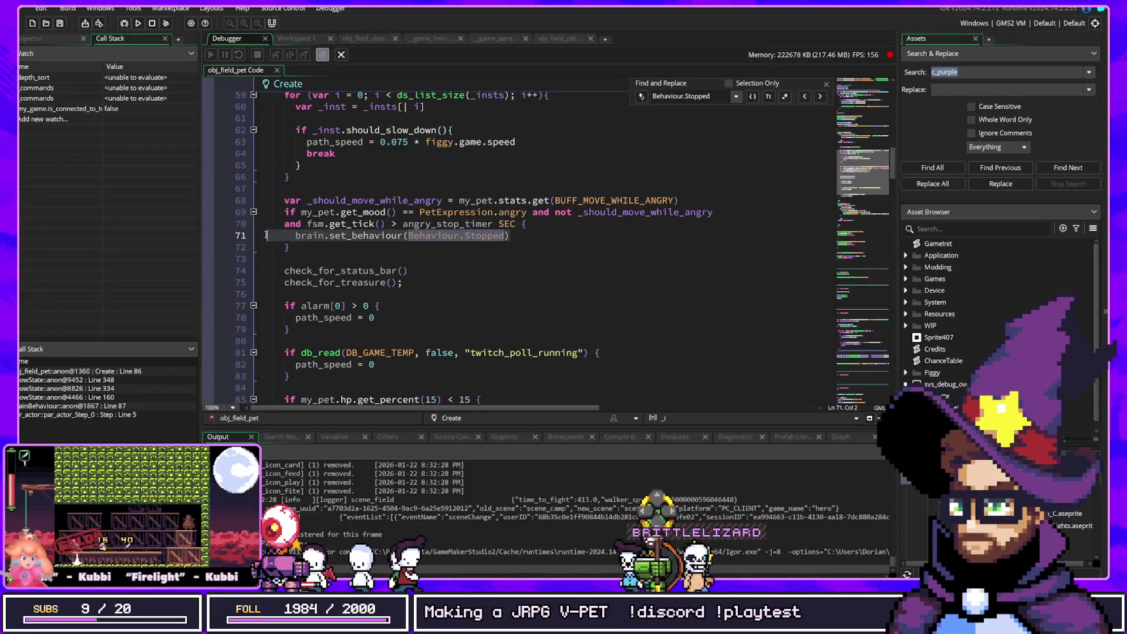
{"action": "left_click", "coordinate": [317, 364]}
{"action": "key", "text": "End"}
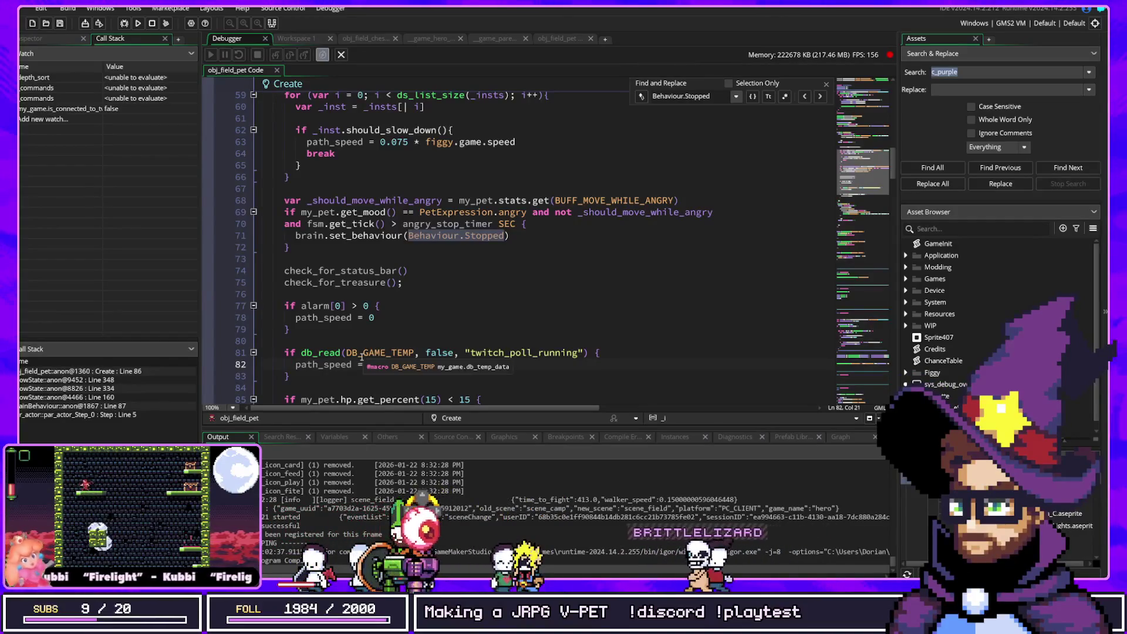
{"action": "left_click", "coordinate": [414, 352]}
{"action": "left_click_drag", "start_coordinate": [297, 355], "coordinate": [410, 361]}
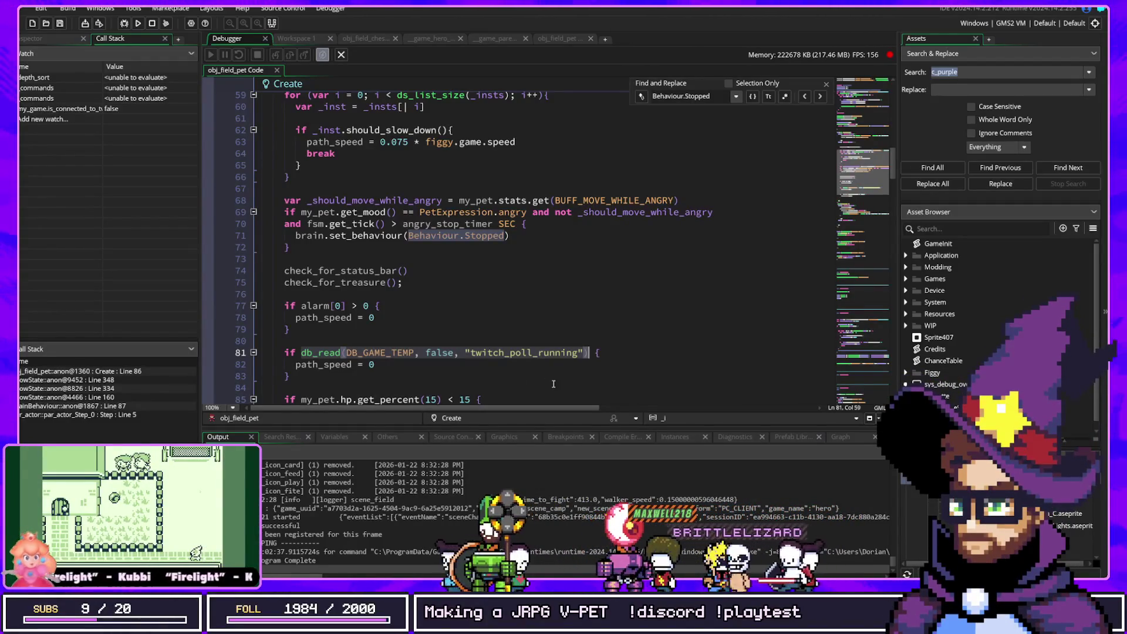
Append 'and not my_game.is_connected_to_twitch' to the line 81 poll condition, save, and relaunch Desukupet
{"action": "left_click", "coordinate": [391, 352]}
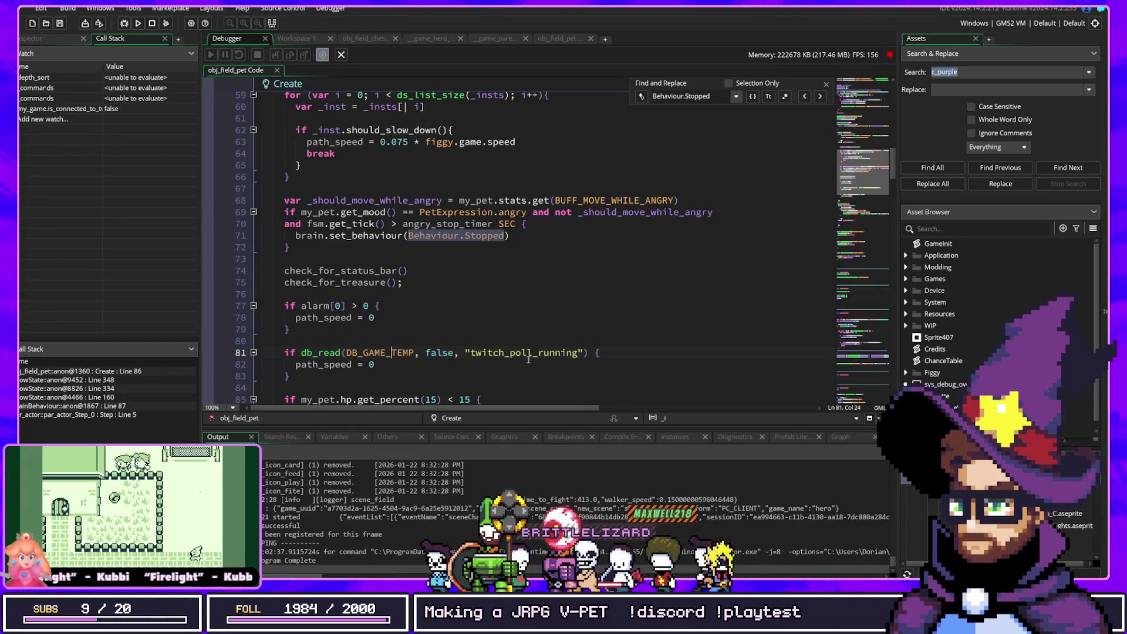
{"action": "type", "text": "and not not my_game.is_connected_to_twitch"}
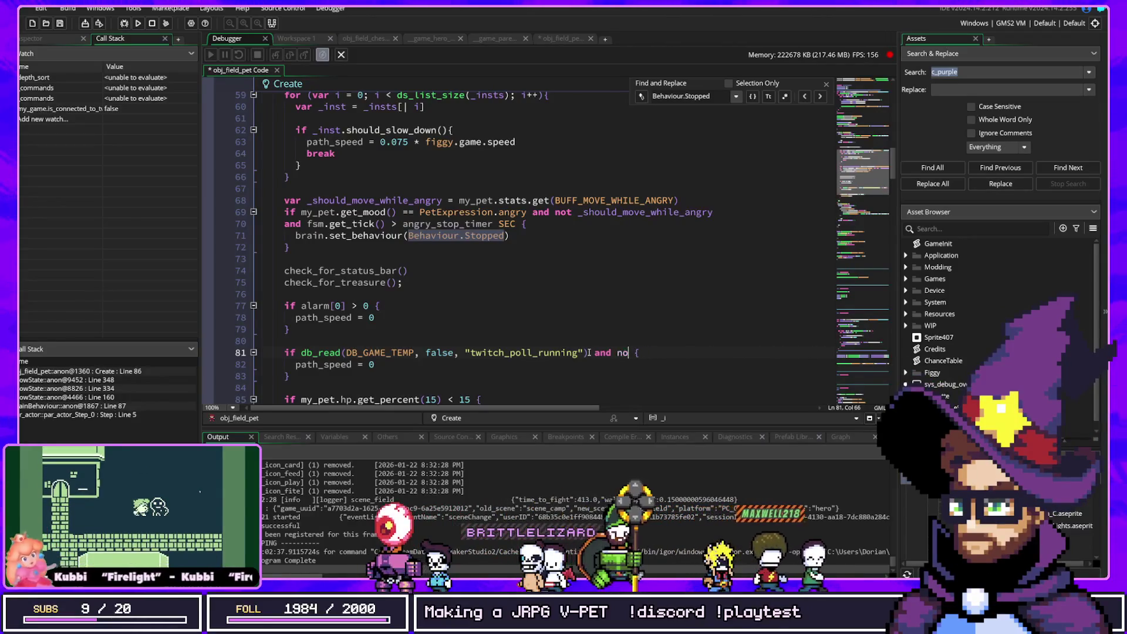
{"action": "key", "text": "ctrl+Left"}
{"action": "key", "text": "ctrl+Left"}
{"action": "key", "text": "ctrl+Left"}
{"action": "key", "text": "ctrl+BackSpace"}
{"action": "key", "text": "ctrl+Right"}
{"action": "key", "text": "ctrl+Right"}
{"action": "key", "text": "ctrl+Right"}
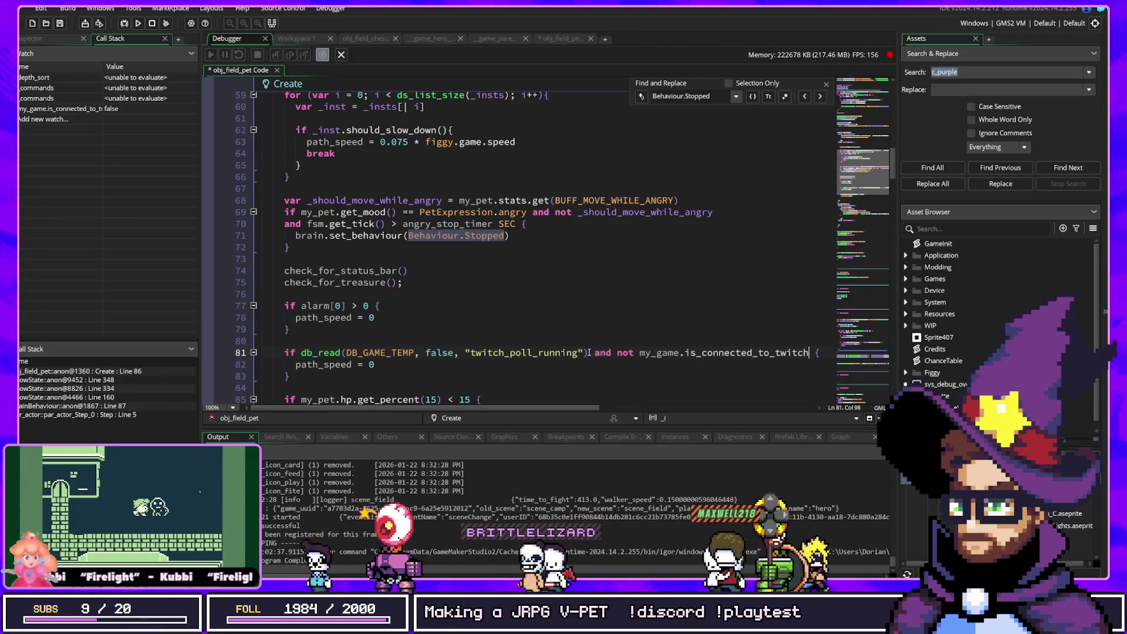
{"action": "key", "text": "ctrl+s"}
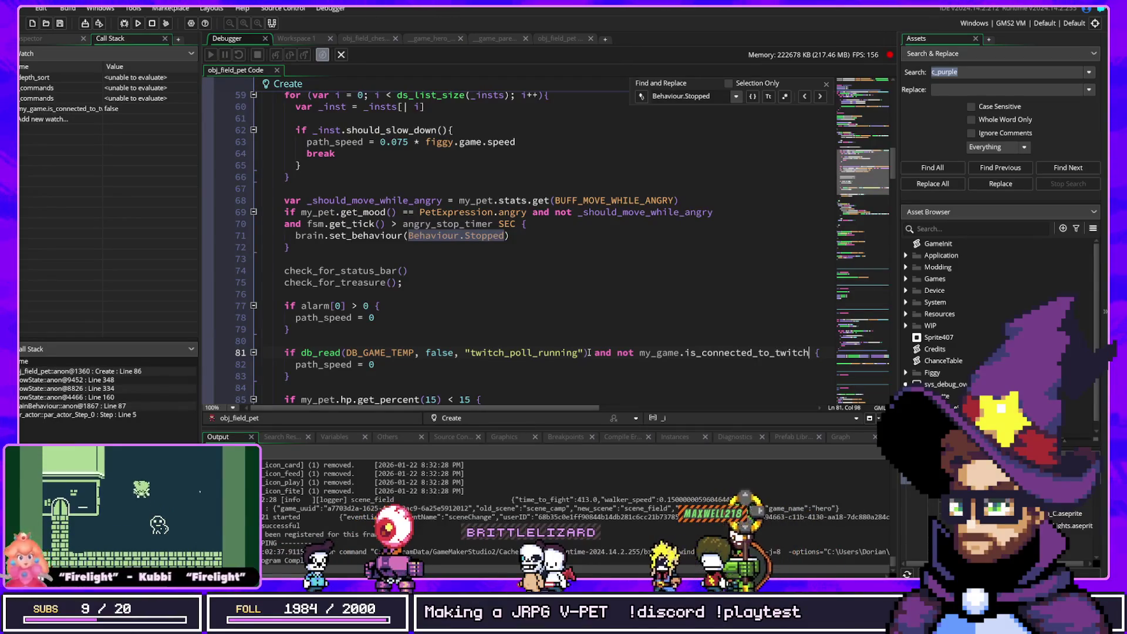
{"action": "left_click", "coordinate": [125, 23]}
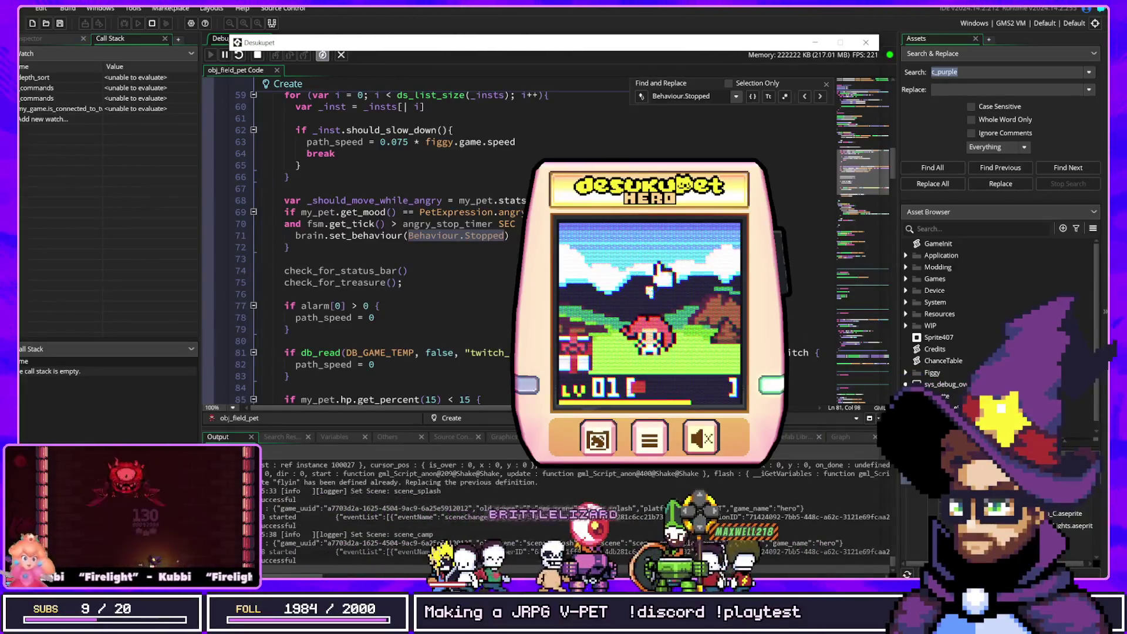
Walk the hero into the field scene and continue past the line 86 breakpoint
{"action": "left_click", "coordinate": [674, 234]}
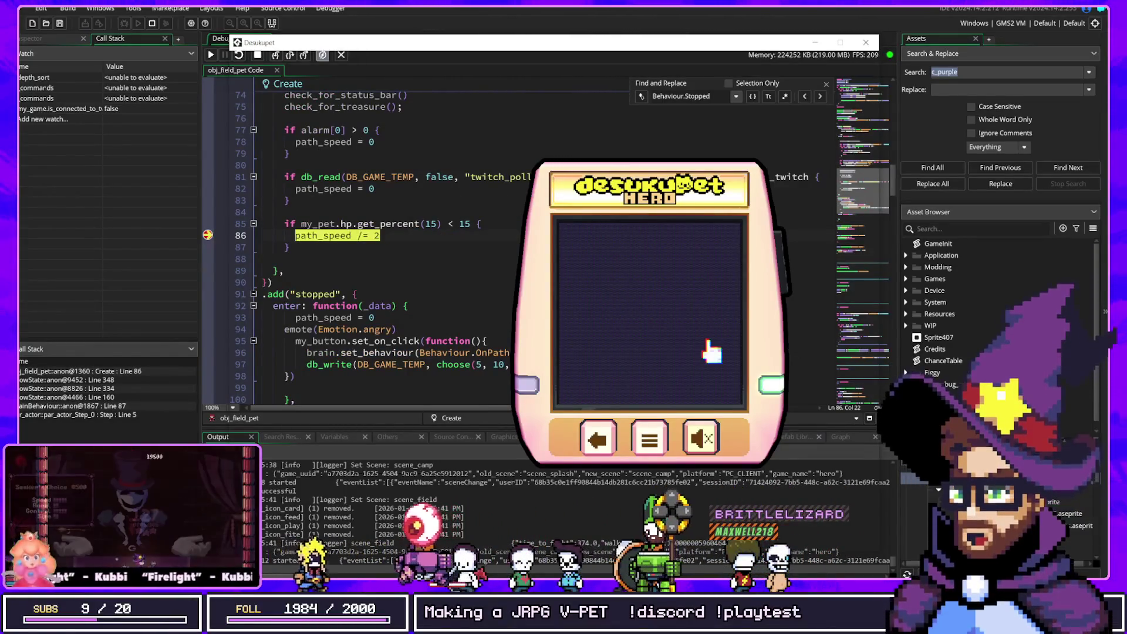
{"action": "key", "text": "alt+Tab"}
{"action": "key", "text": "alt+Tab"}
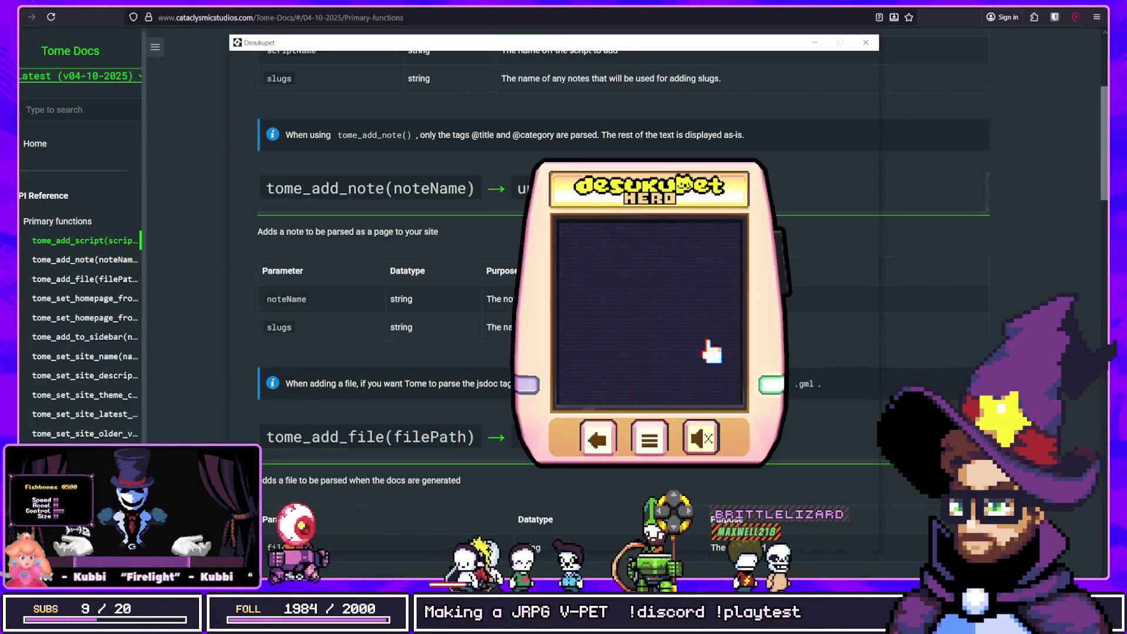
{"action": "key", "text": "alt+Tab"}
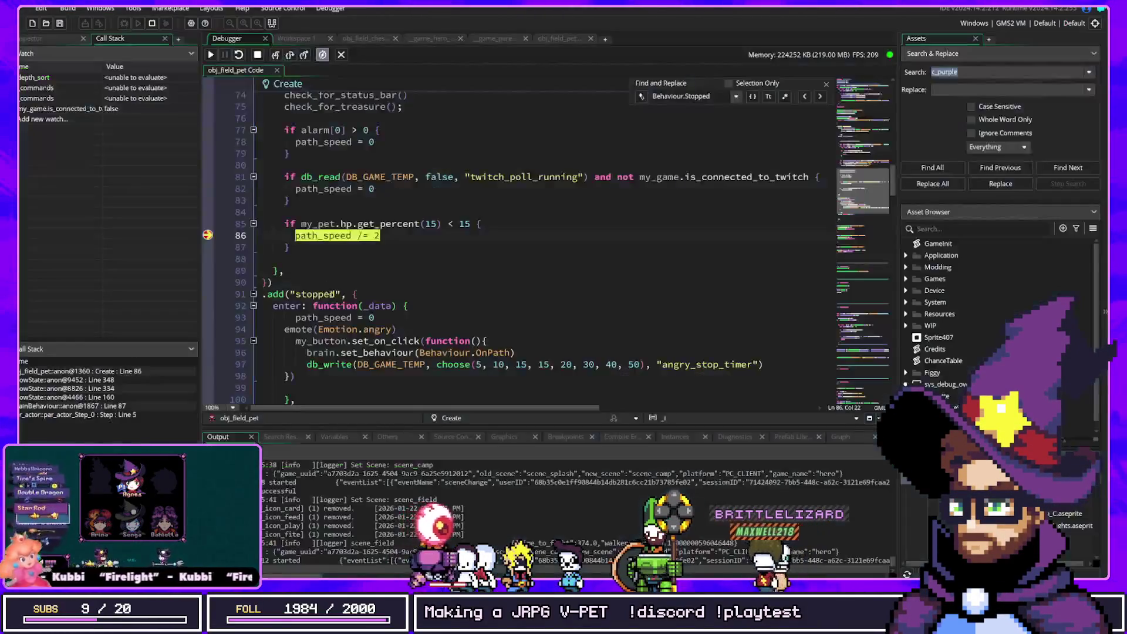
{"action": "left_click", "coordinate": [211, 57]}
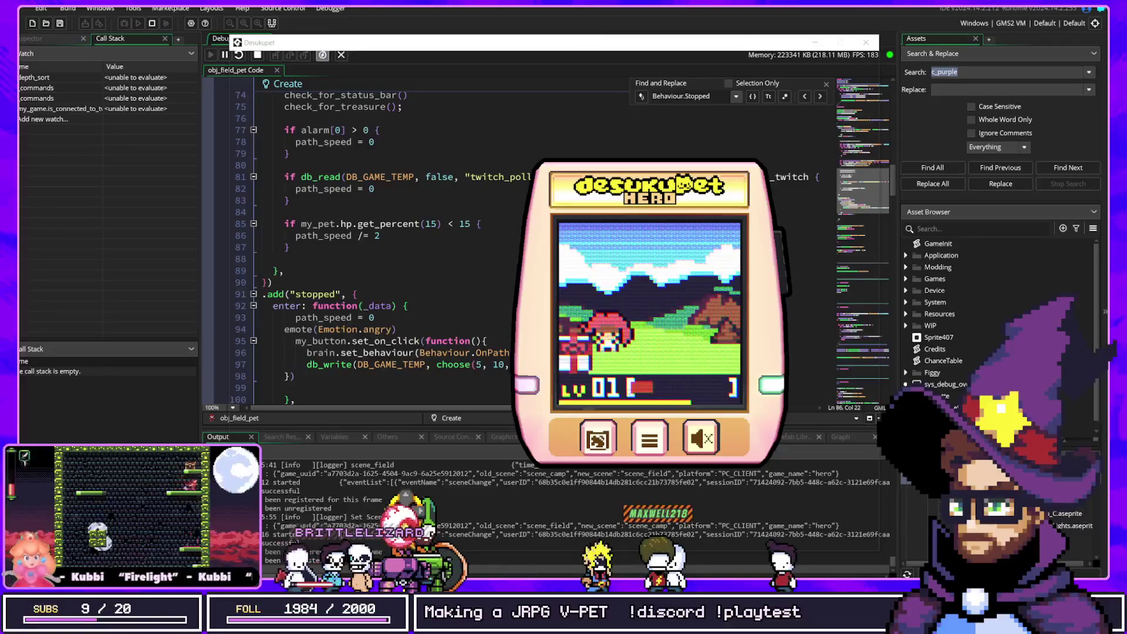
{"action": "left_click", "coordinate": [530, 199]}
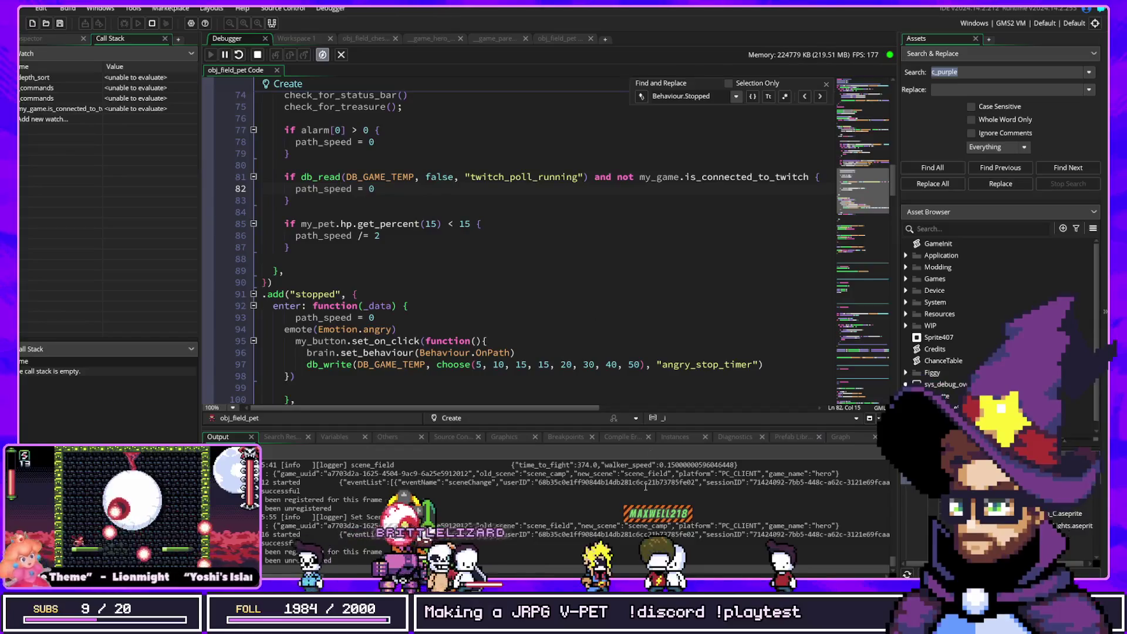
Damage the hero down to 7/100 HP from the debug overlay, then leave the field
{"action": "key", "text": "alt+Tab"}
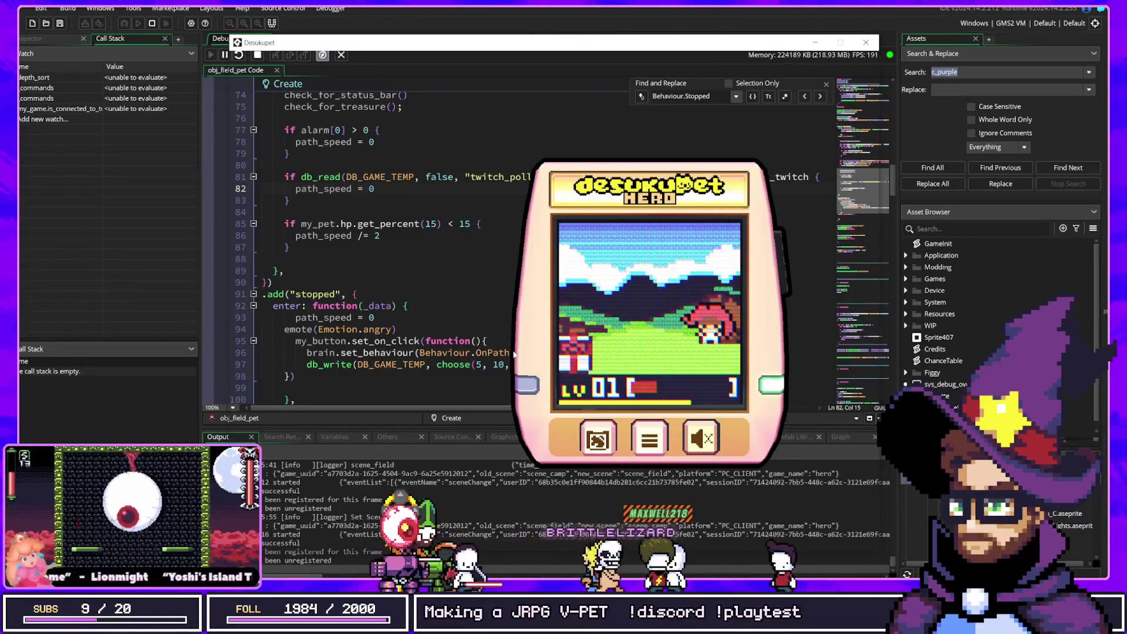
{"action": "key", "text": "F1"}
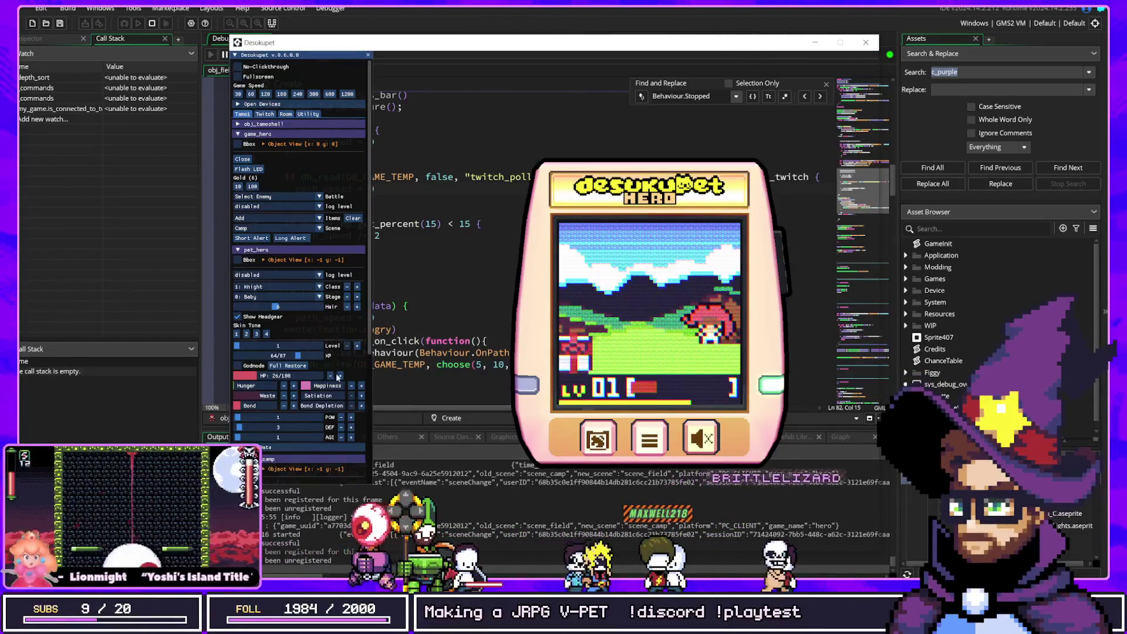
{"action": "left_click", "coordinate": [338, 376]}
{"action": "left_click", "coordinate": [338, 376]}
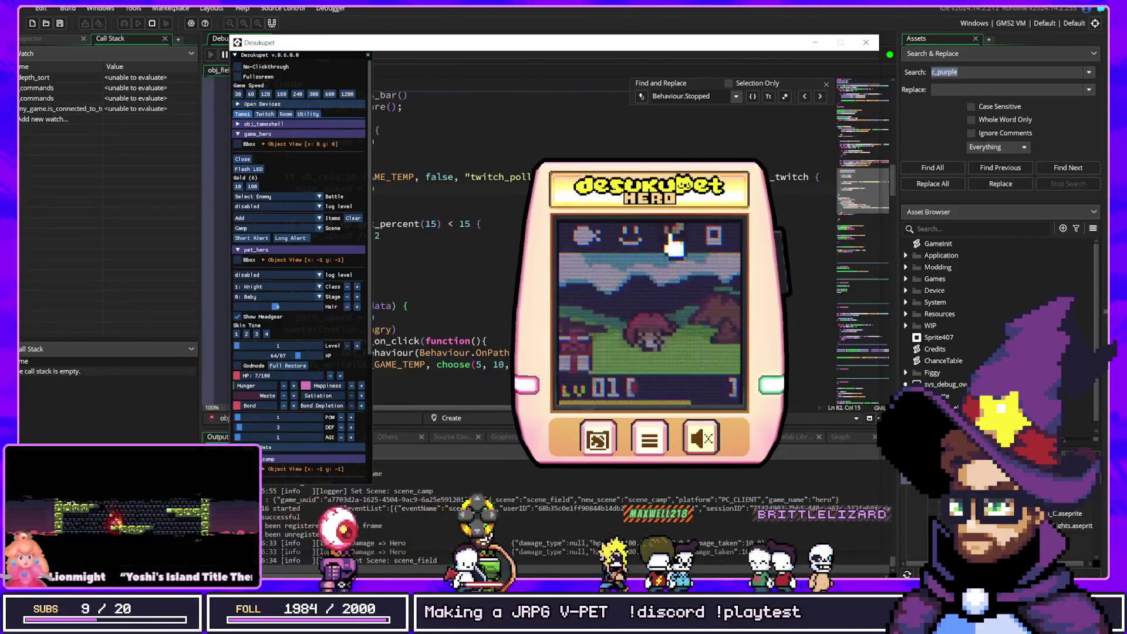
{"action": "left_click", "coordinate": [672, 244]}
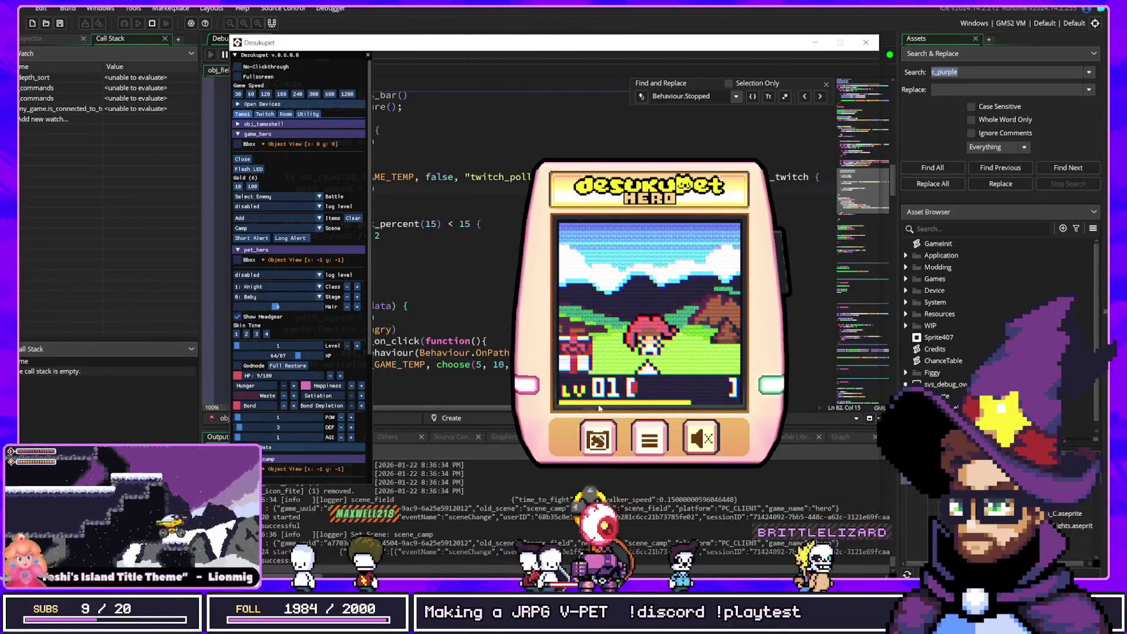
{"action": "left_click", "coordinate": [573, 13]}
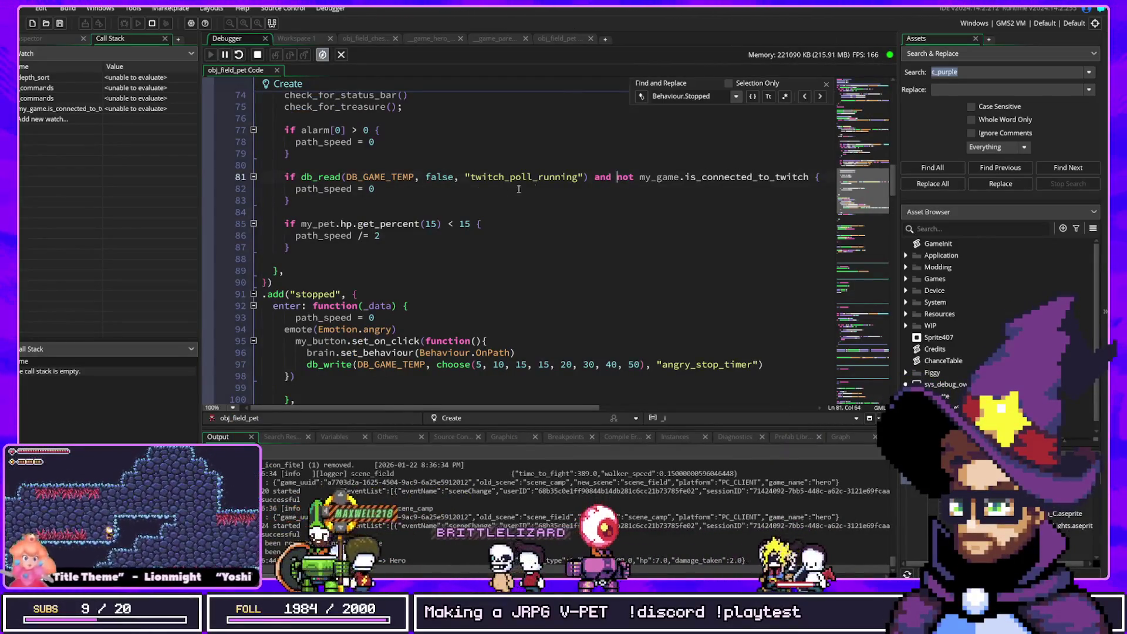
Delete 'and not my_game.is_connected_to_twitch' so line 81 checks only the Twitch poll flag
{"action": "left_click_drag", "start_coordinate": [596, 178], "coordinate": [754, 187]}
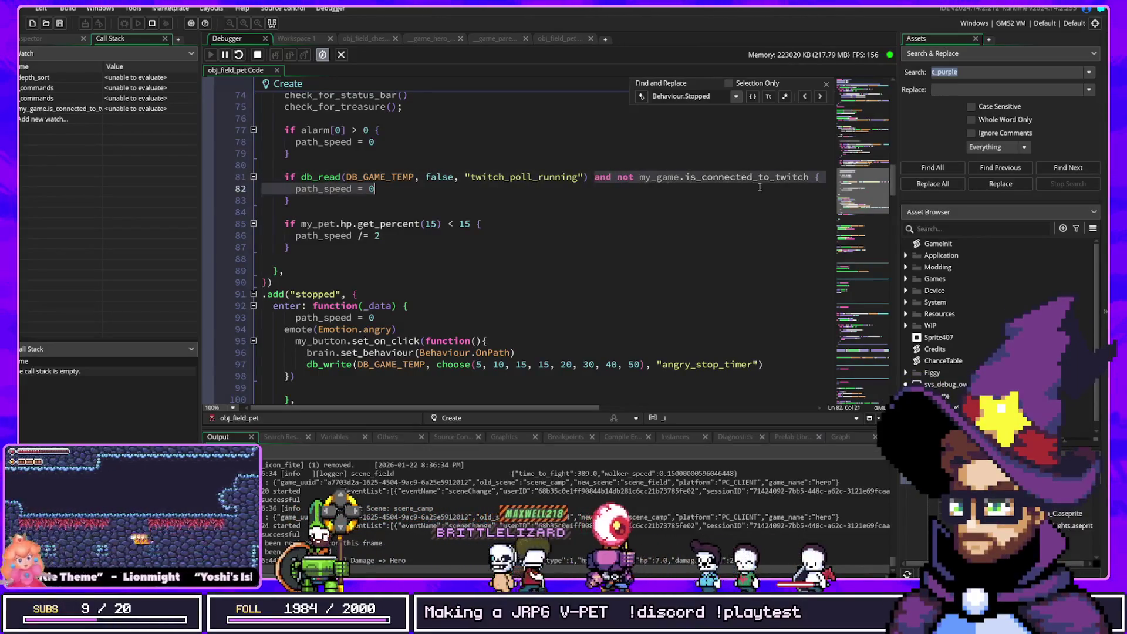
{"action": "key", "text": "BackSpace"}
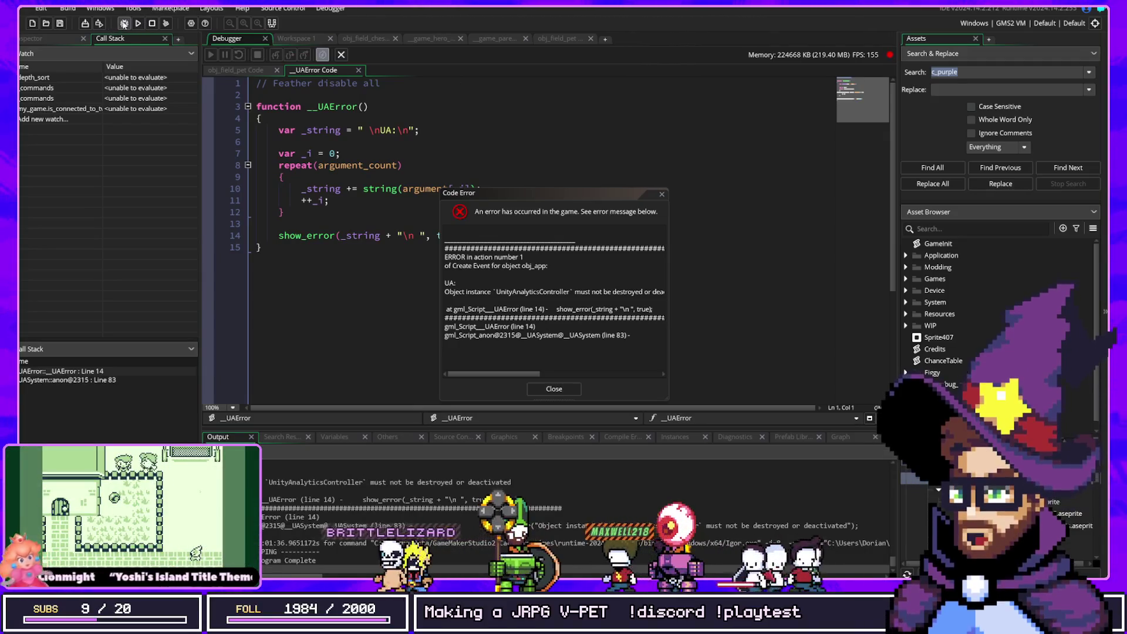
Close the UnityAnalyticsController code error and rebuild and run Desukupet
{"action": "left_click", "coordinate": [124, 24]}
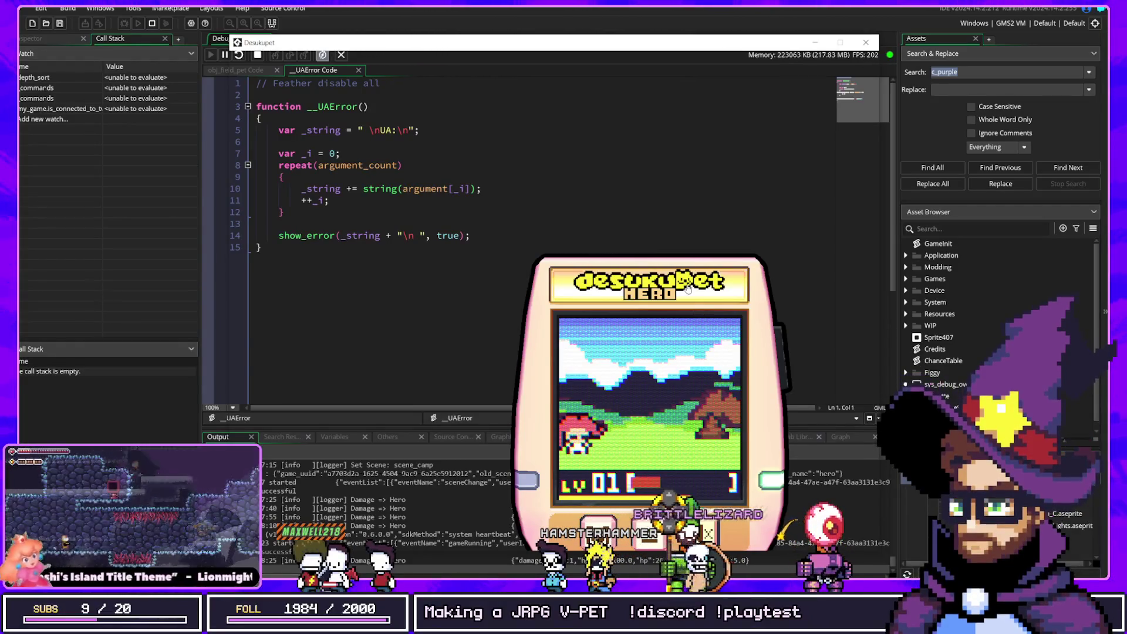
Open the obj_field_pet Code tab and confirm line 81 tests only the poll flag
{"action": "left_click", "coordinate": [249, 76]}
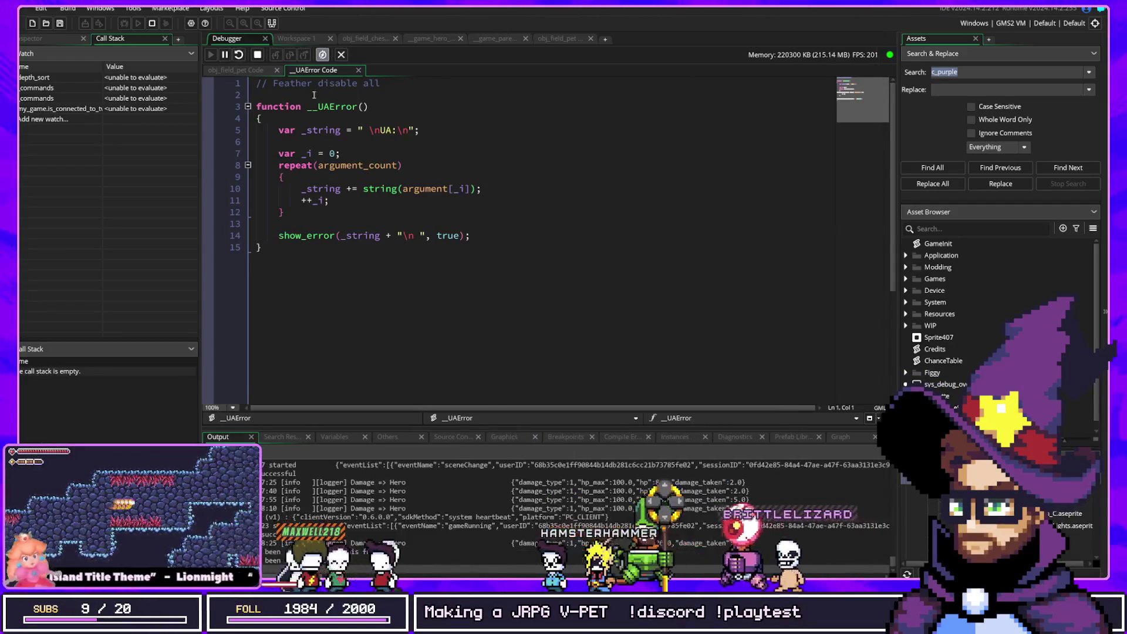
{"action": "left_click", "coordinate": [250, 71]}
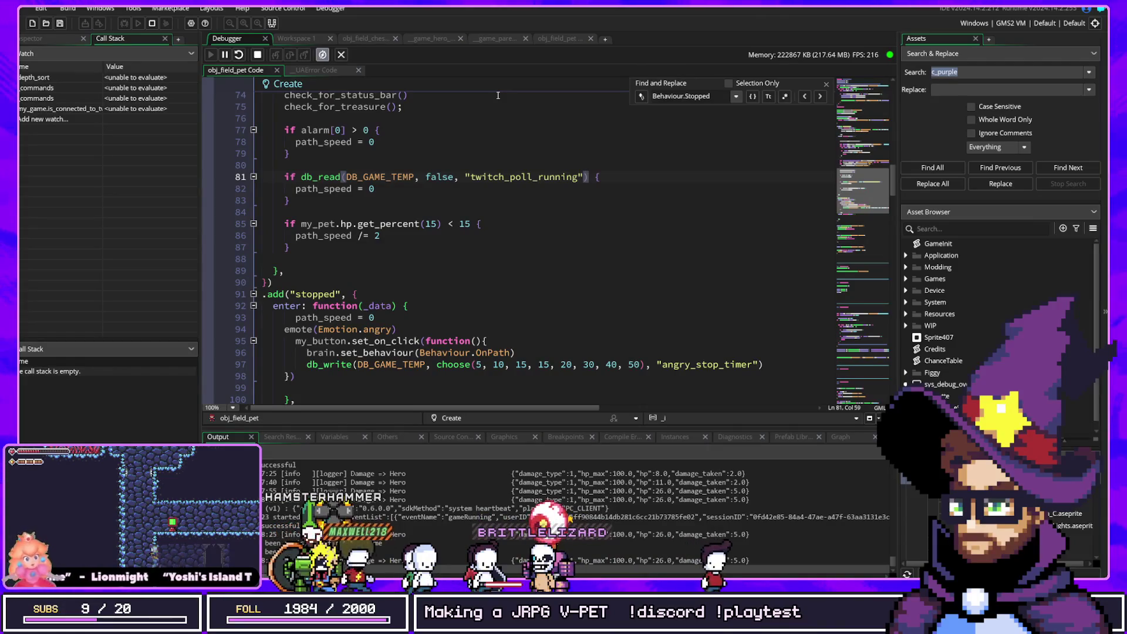
{"action": "left_click", "coordinate": [502, 211]}
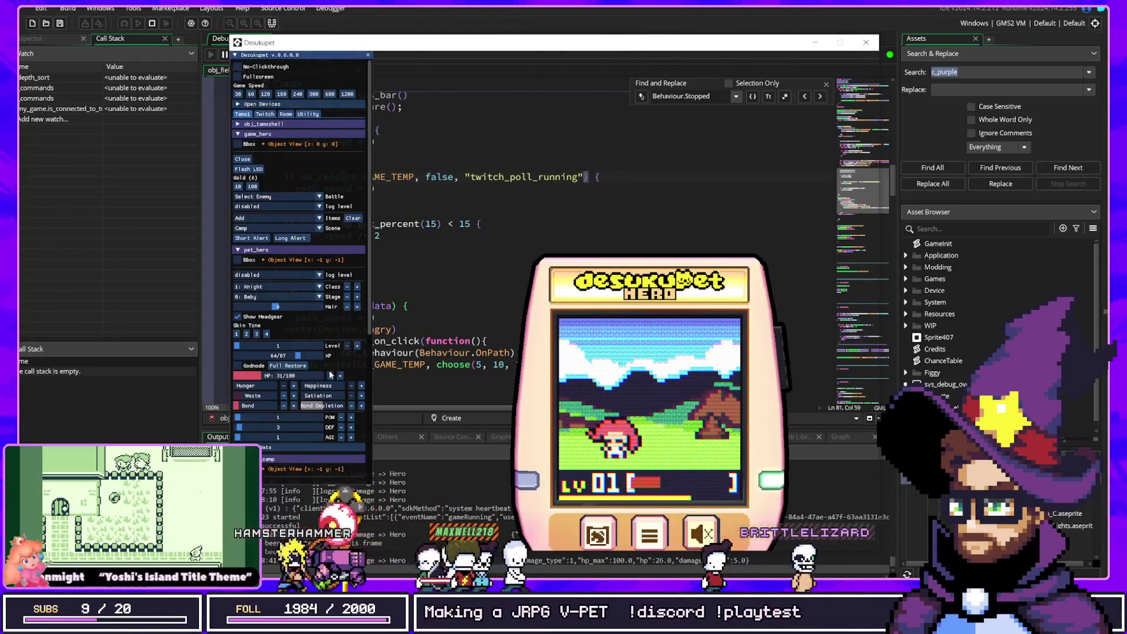
Start a new Desukupet Hero game, hatch the Lv 1 Knight from the crystal, and close the save menu
{"action": "left_click", "coordinate": [330, 375]}
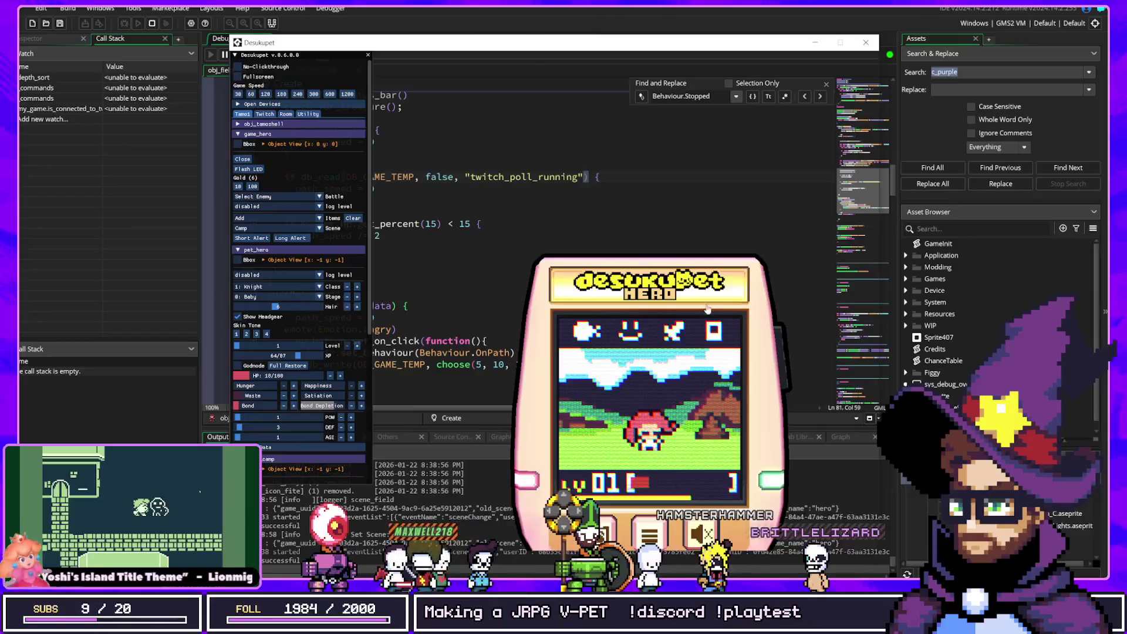
{"action": "left_click", "coordinate": [710, 329]}
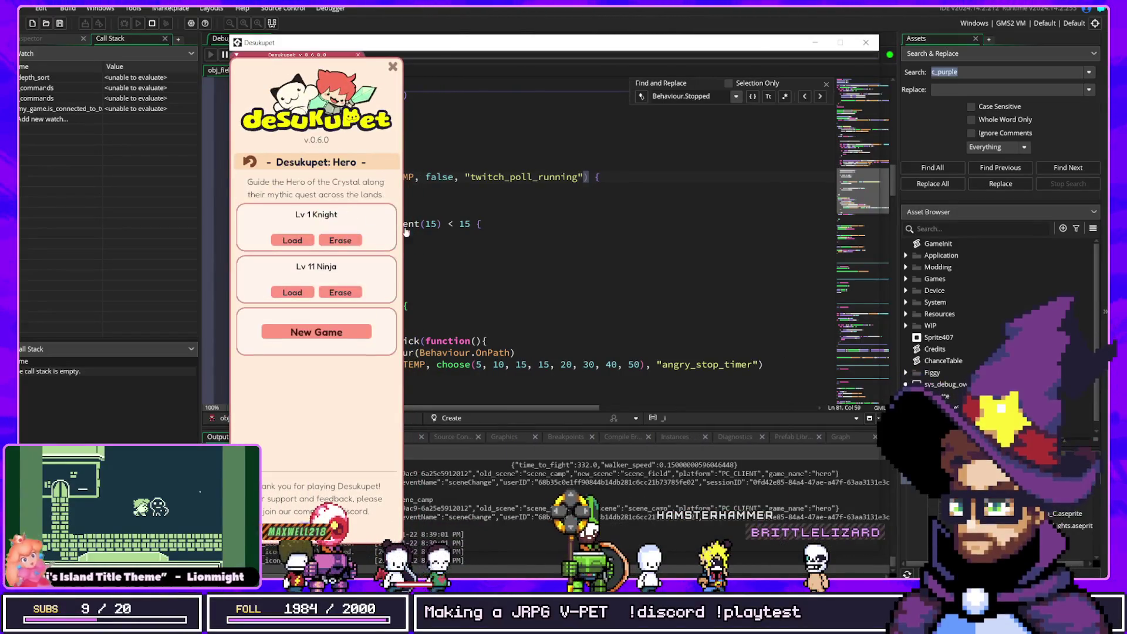
{"action": "left_click", "coordinate": [316, 331]}
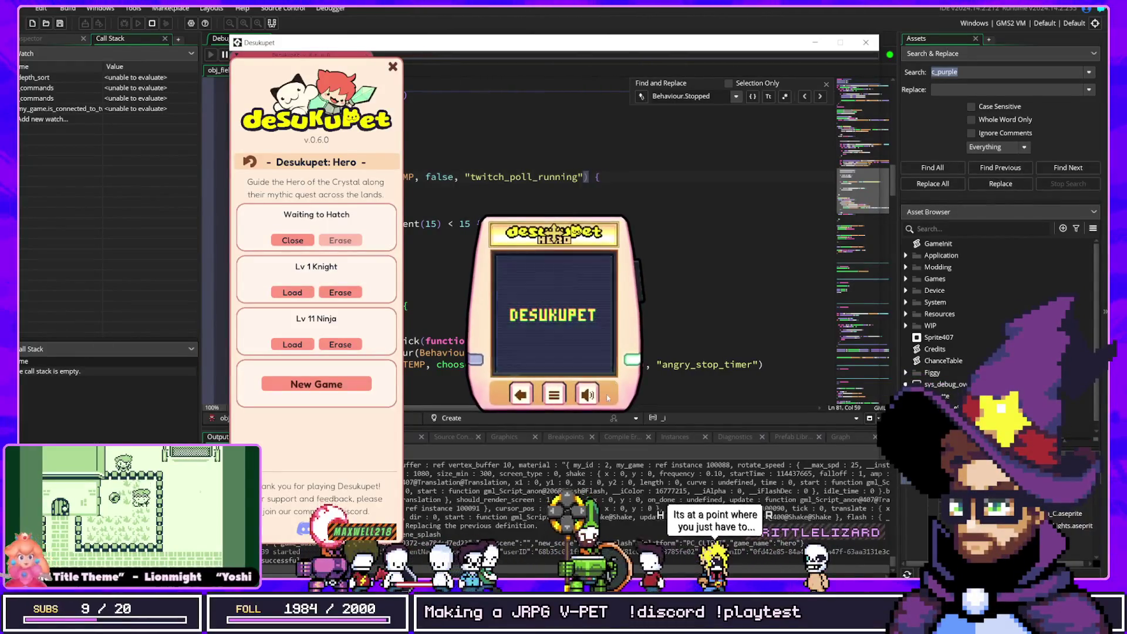
{"action": "left_click_drag", "start_coordinate": [588, 234], "coordinate": [761, 239]}
{"action": "left_click", "coordinate": [756, 317]}
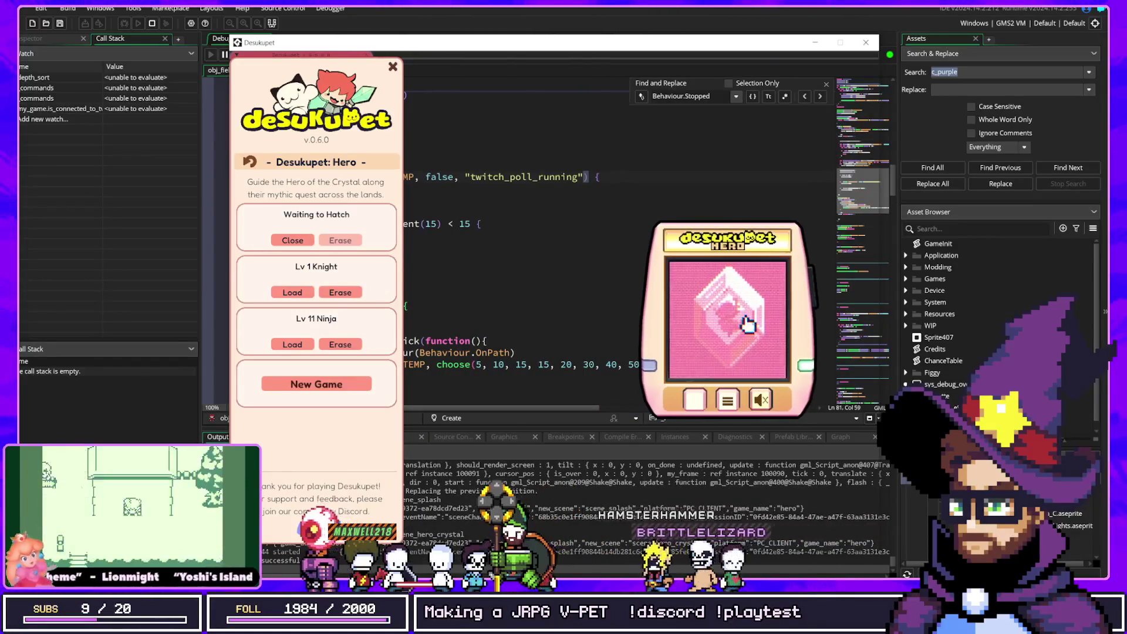
{"action": "left_click_drag", "start_coordinate": [741, 326], "coordinate": [748, 325]}
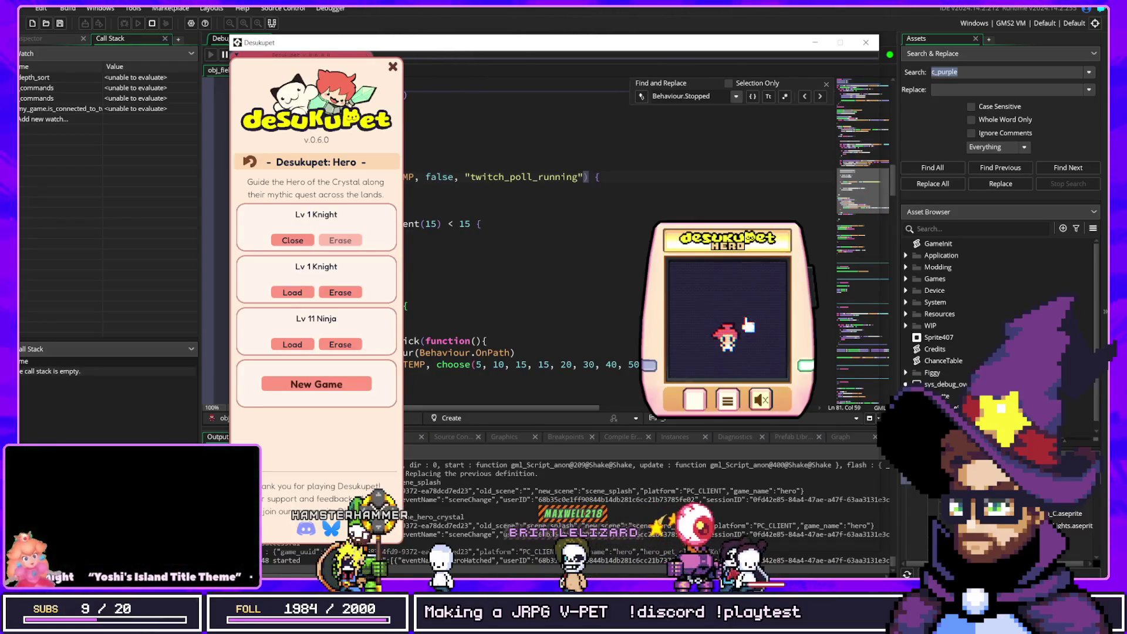
{"action": "left_click", "coordinate": [393, 67]}
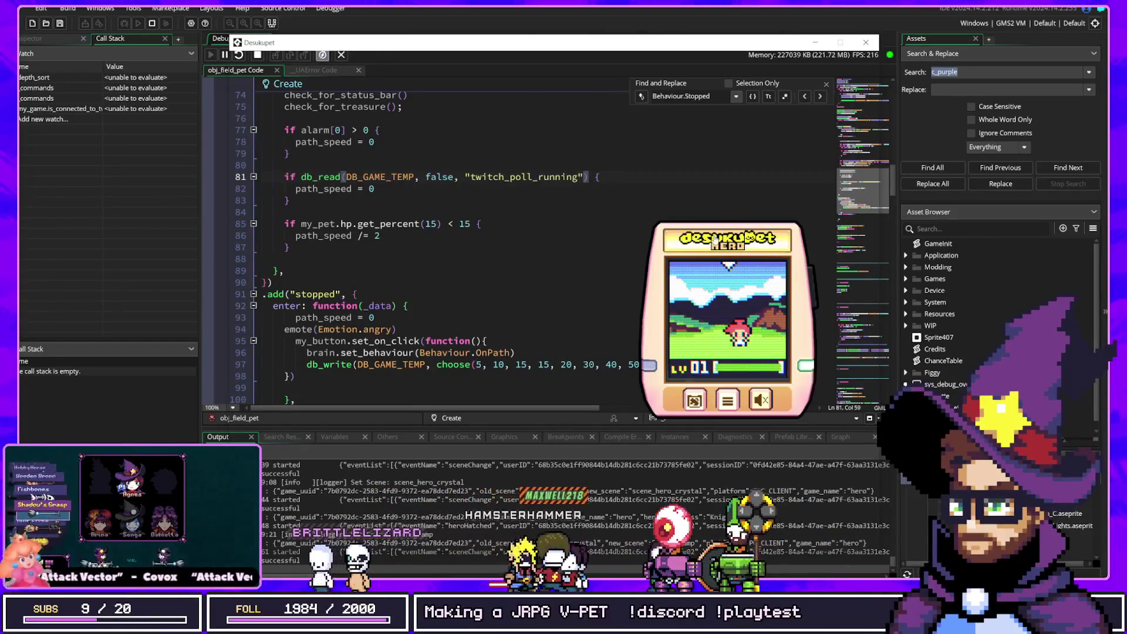
Open Desukupet's debug overlay and lower the hero's HP toward 20/100
{"action": "left_click_drag", "start_coordinate": [715, 239], "coordinate": [715, 171]}
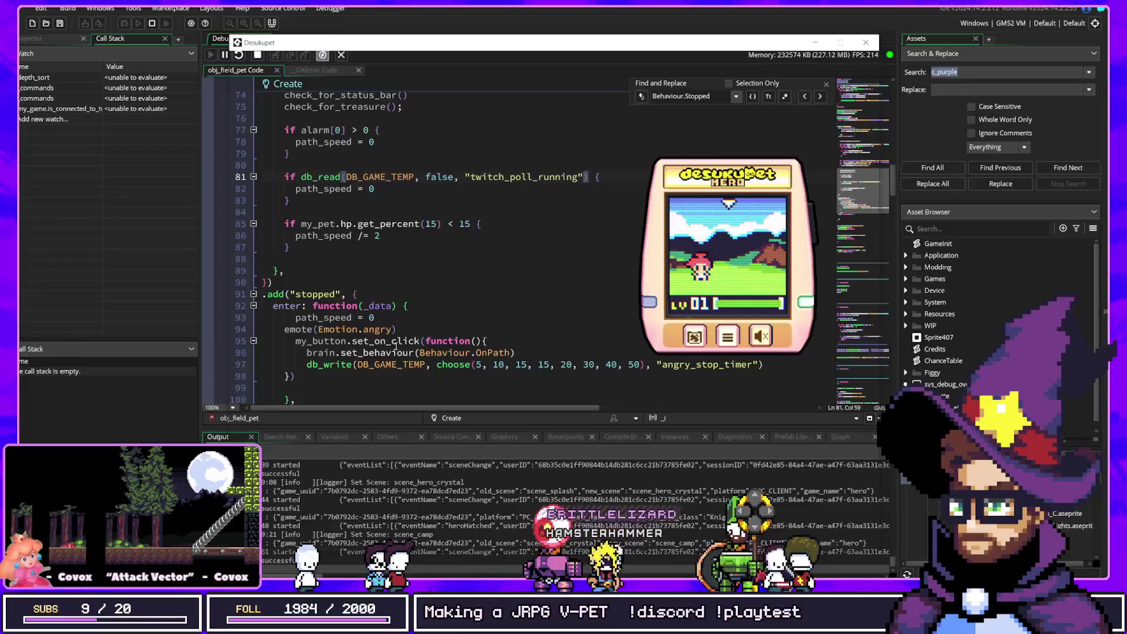
{"action": "key", "text": "F1"}
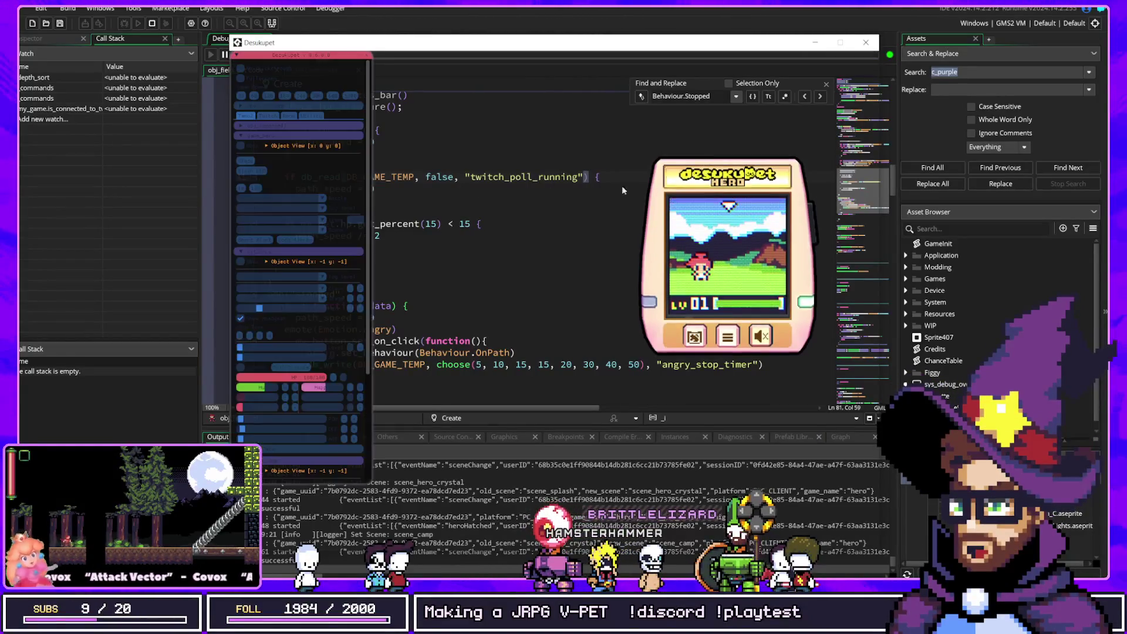
{"action": "left_click_drag", "start_coordinate": [341, 174], "coordinate": [430, 207]}
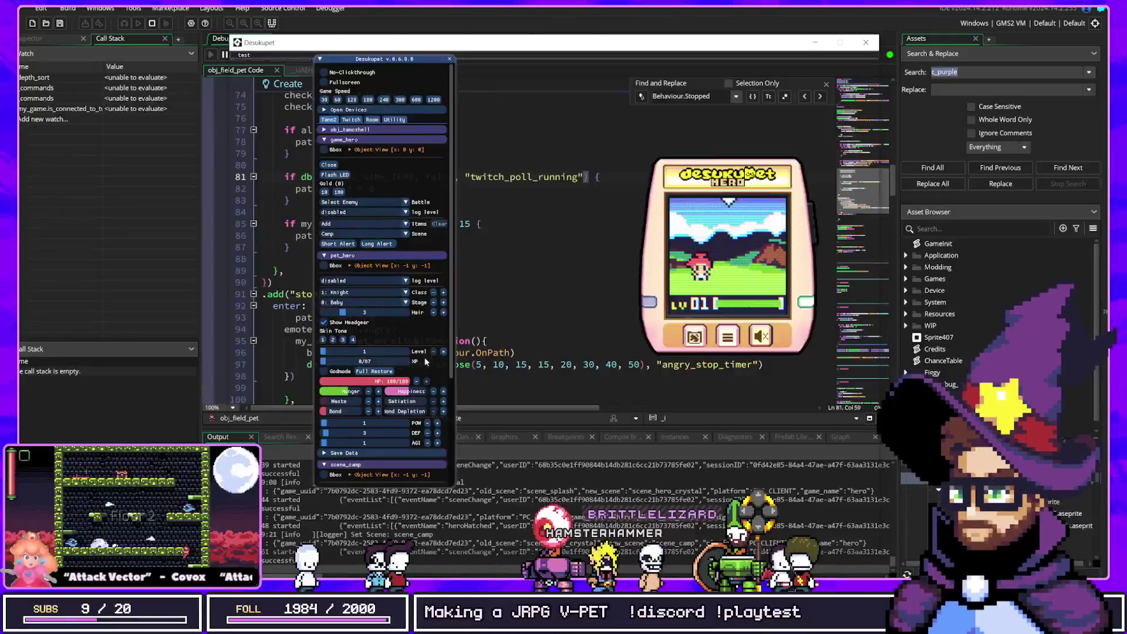
{"action": "left_click", "coordinate": [417, 381]}
{"action": "left_click", "coordinate": [417, 381]}
{"action": "left_click", "coordinate": [417, 381]}
{"action": "left_click", "coordinate": [417, 381]}
{"action": "left_click", "coordinate": [417, 381]}
{"action": "left_click", "coordinate": [417, 381]}
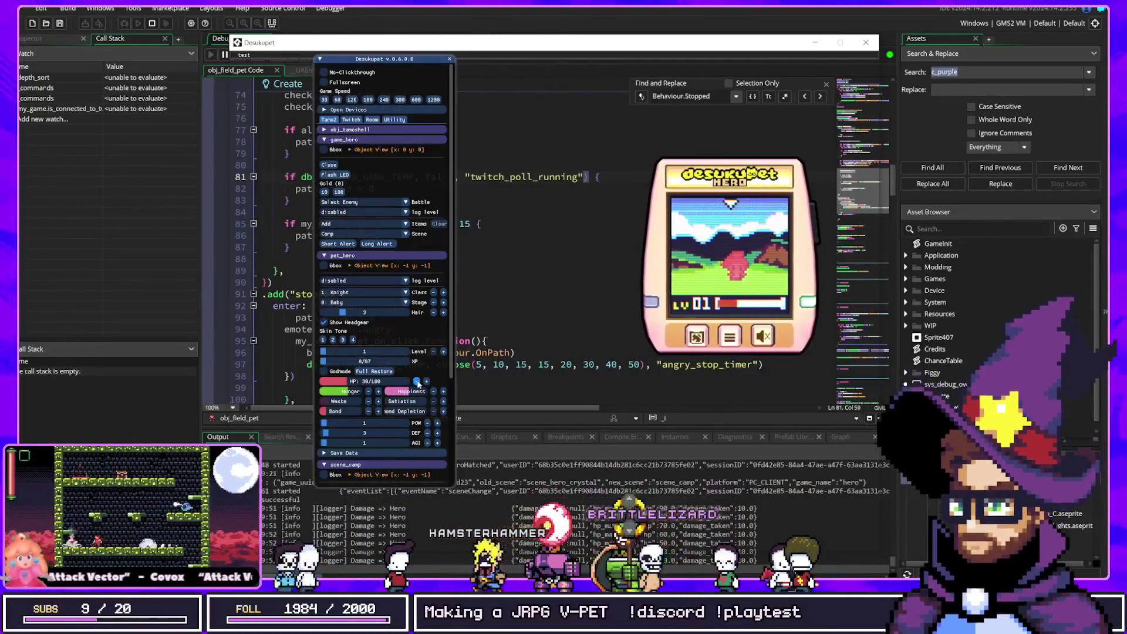
{"action": "left_click", "coordinate": [417, 381]}
{"action": "left_click", "coordinate": [417, 381]}
{"action": "left_click", "coordinate": [417, 381]}
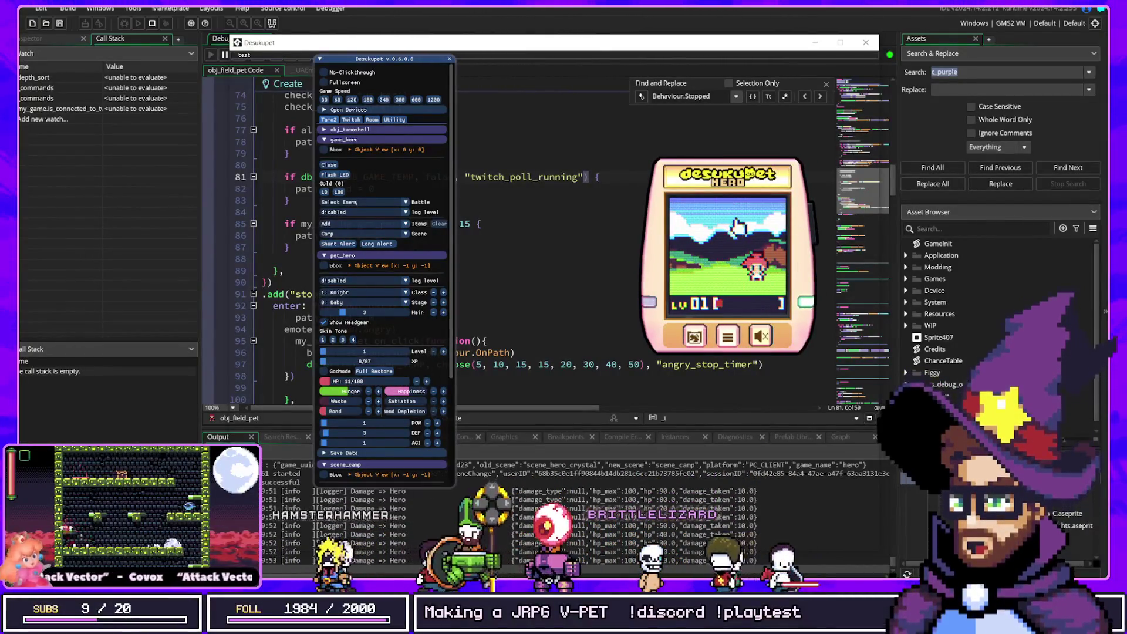
Send the pet to scene_field, authenticate with Twitch, then append 'and not my_game.is_connected_to_twitch' to line 81
{"action": "left_click", "coordinate": [735, 229]}
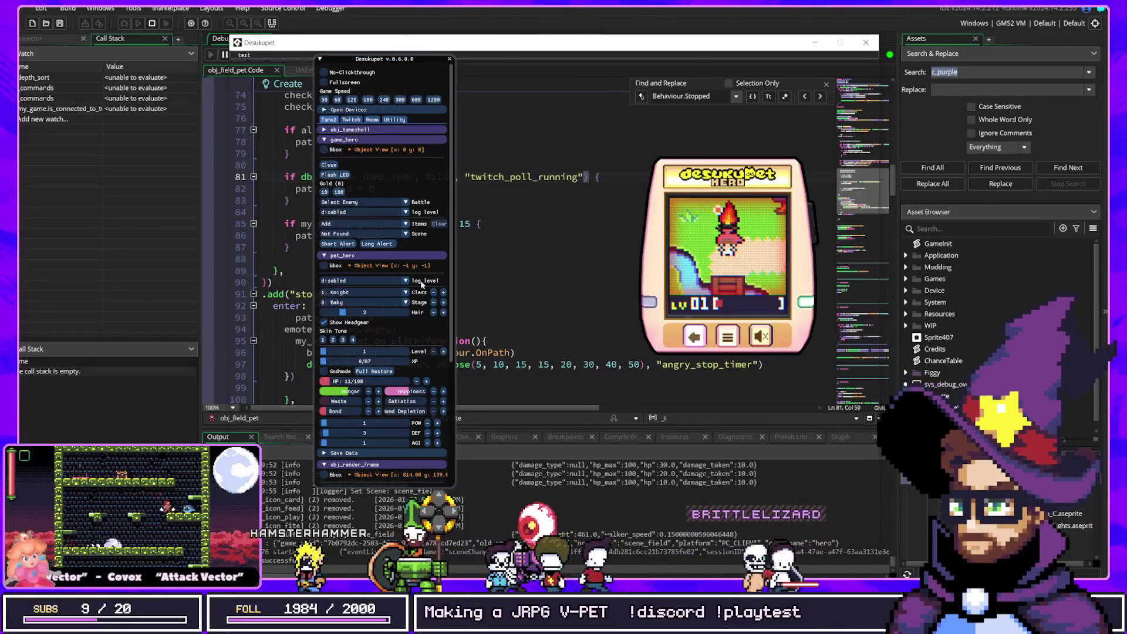
{"action": "left_click", "coordinate": [352, 120]}
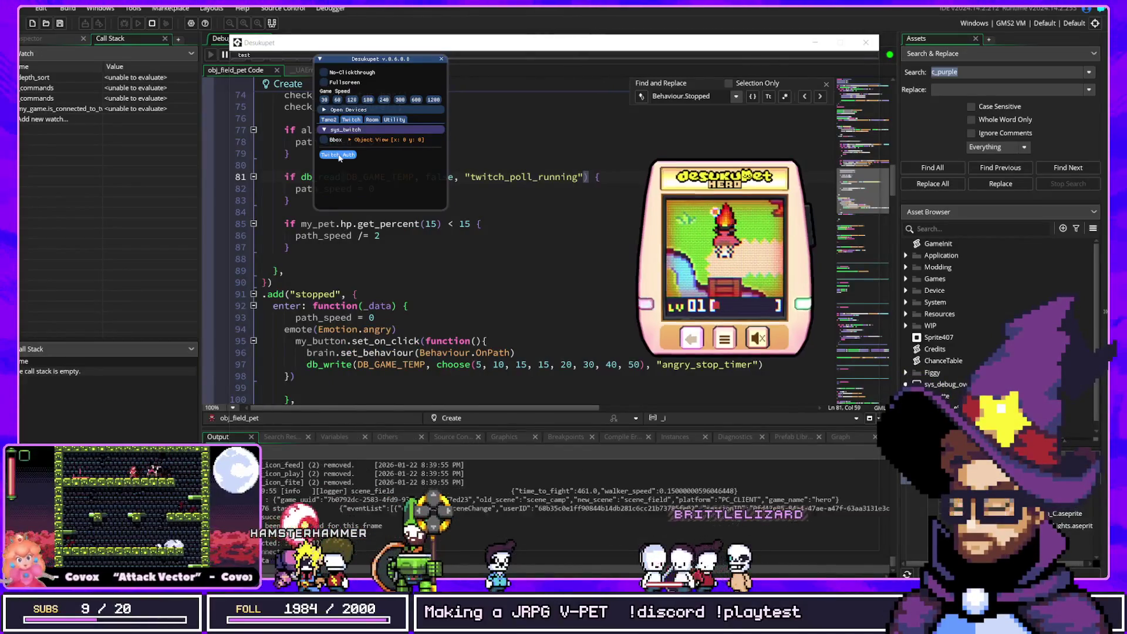
{"action": "left_click", "coordinate": [339, 156]}
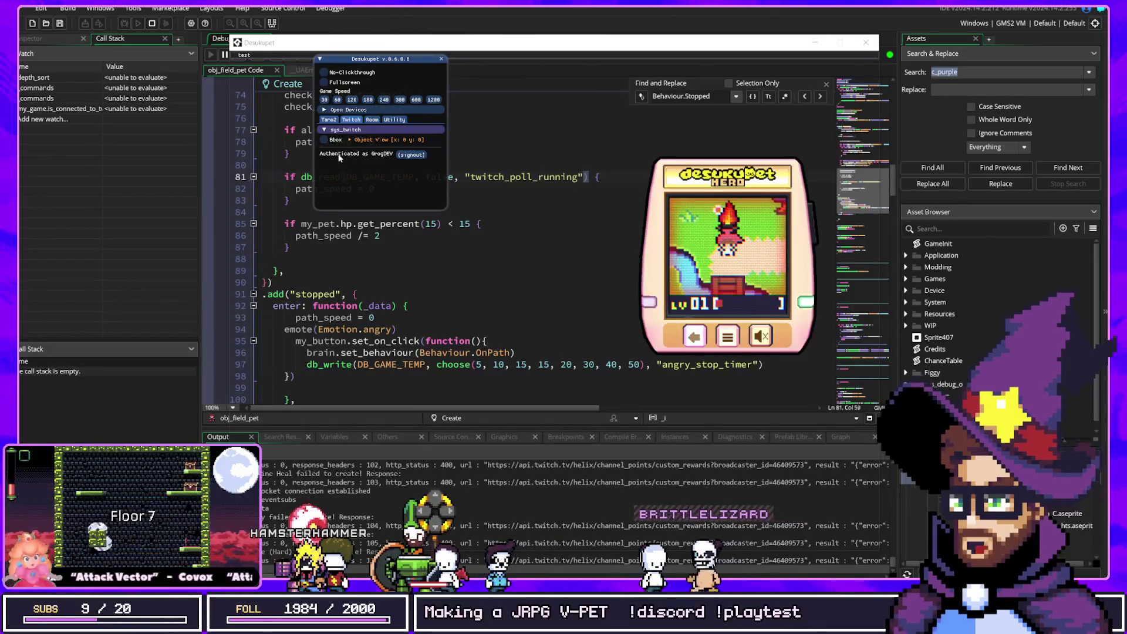
{"action": "left_click", "coordinate": [596, 177]}
{"action": "type", "text": "and not my_game.is_connected_to_twitch"}
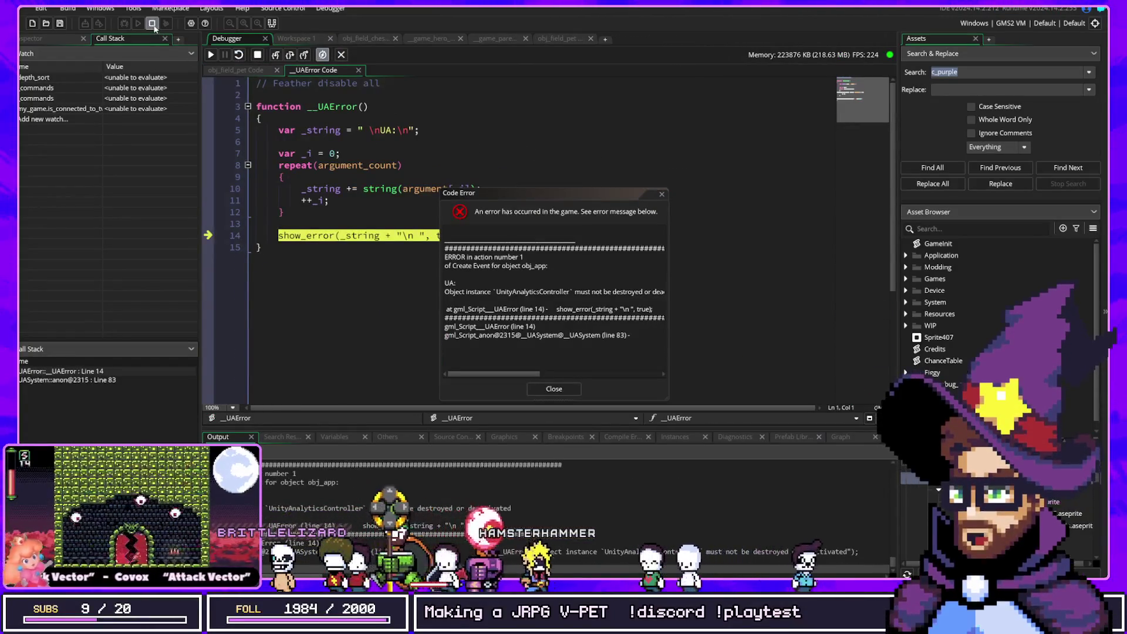
Close the Code Error dialog and relaunch Desukupet with the updated code
{"action": "left_click", "coordinate": [124, 23]}
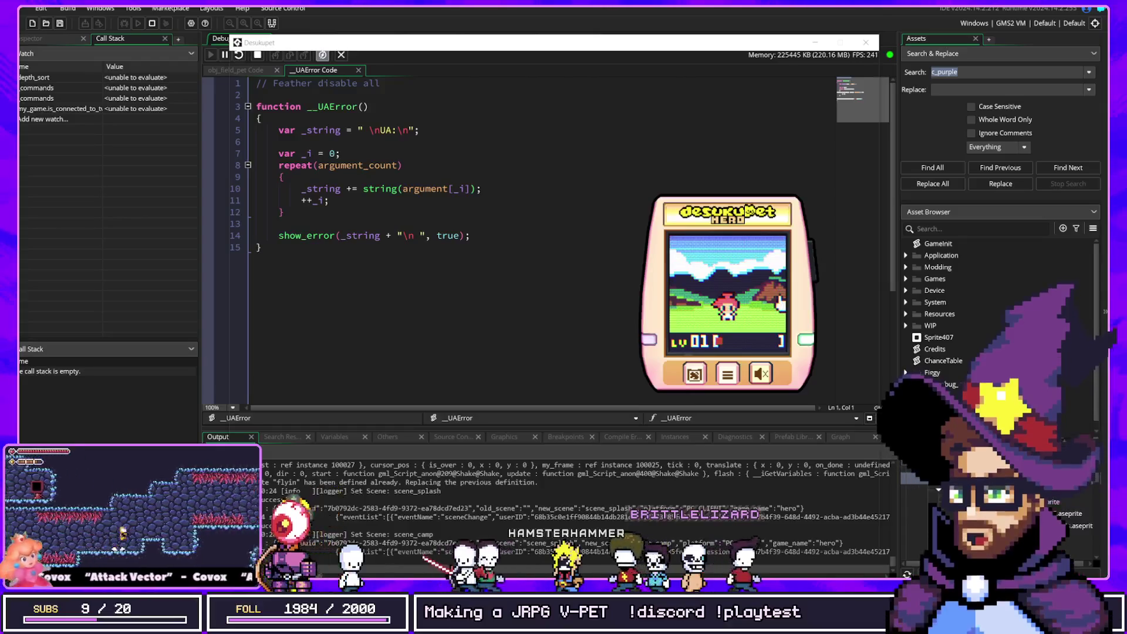
Start a new Desukupet: Hero game, hatch the Lv 1 Knight from the crystal, and show the debug overlay
{"action": "left_click", "coordinate": [727, 374]}
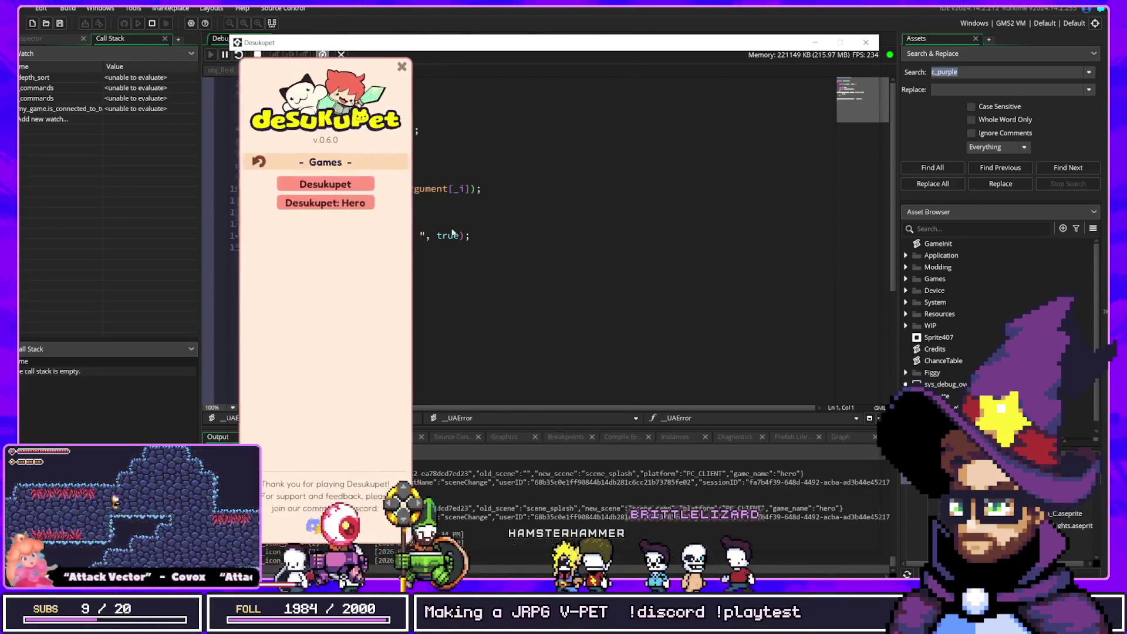
{"action": "left_click", "coordinate": [347, 380]}
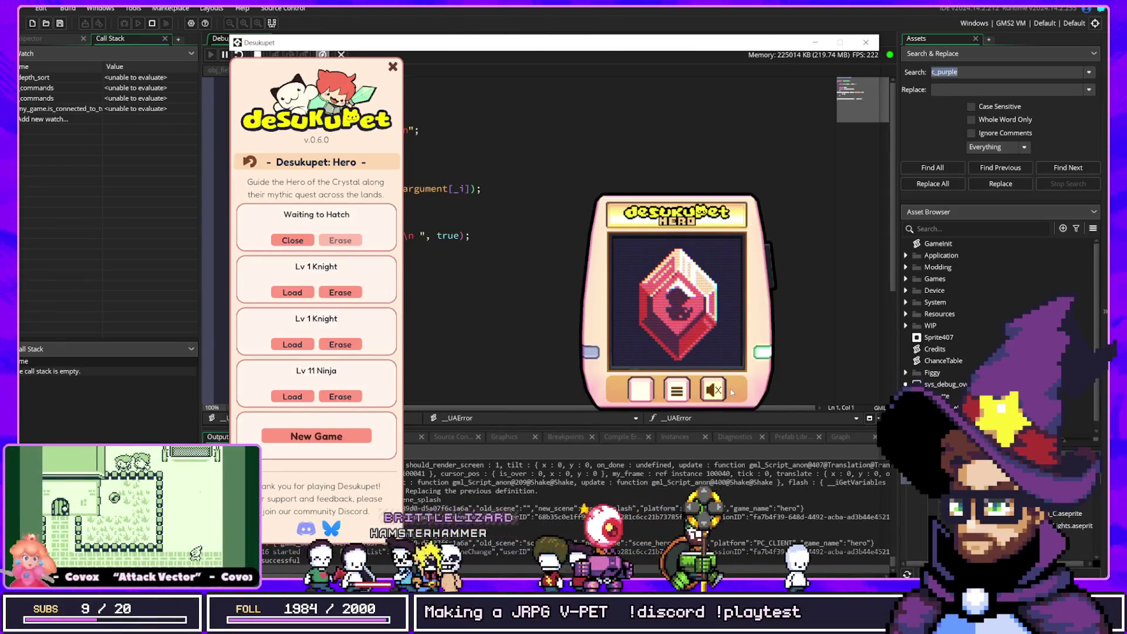
{"action": "left_click", "coordinate": [665, 327]}
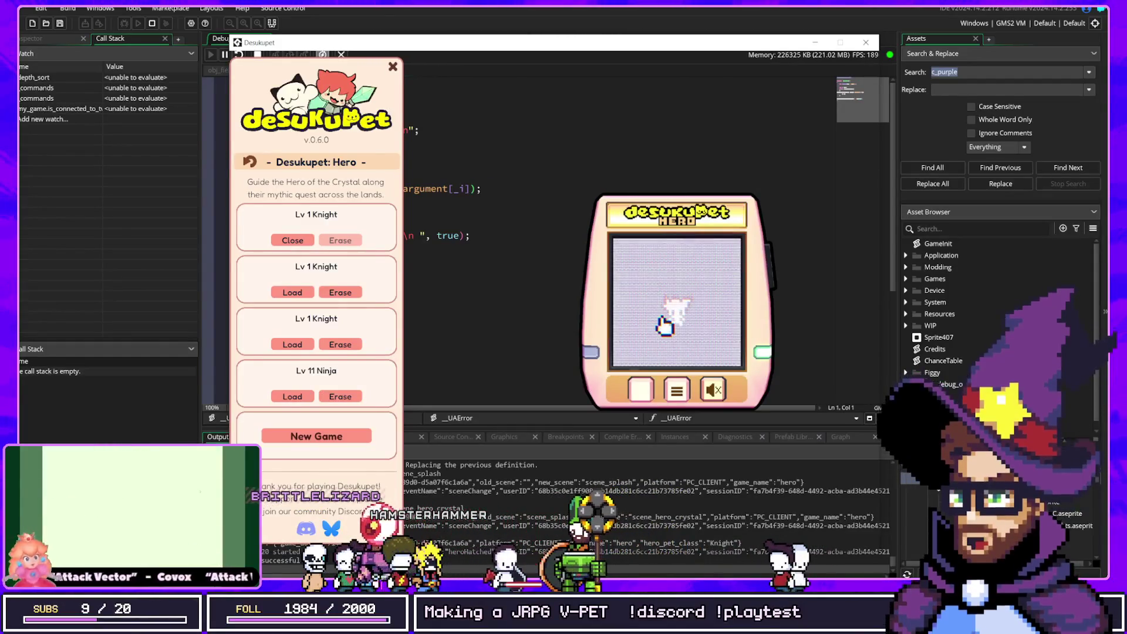
{"action": "key", "text": "F1"}
{"action": "key", "text": "F1"}
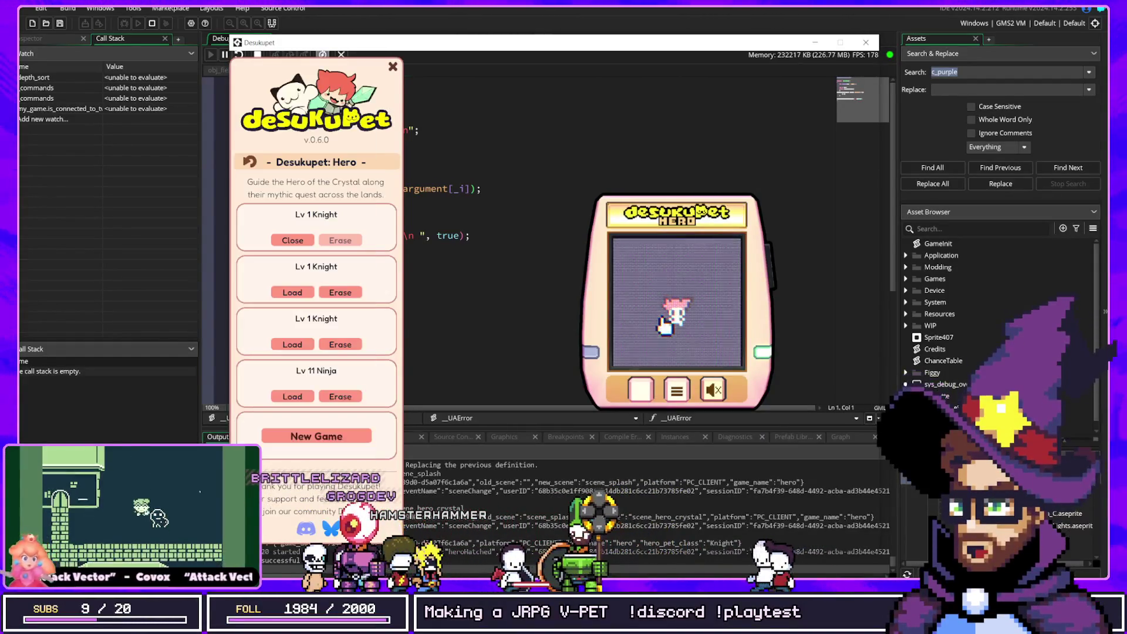
{"action": "left_click", "coordinate": [392, 67]}
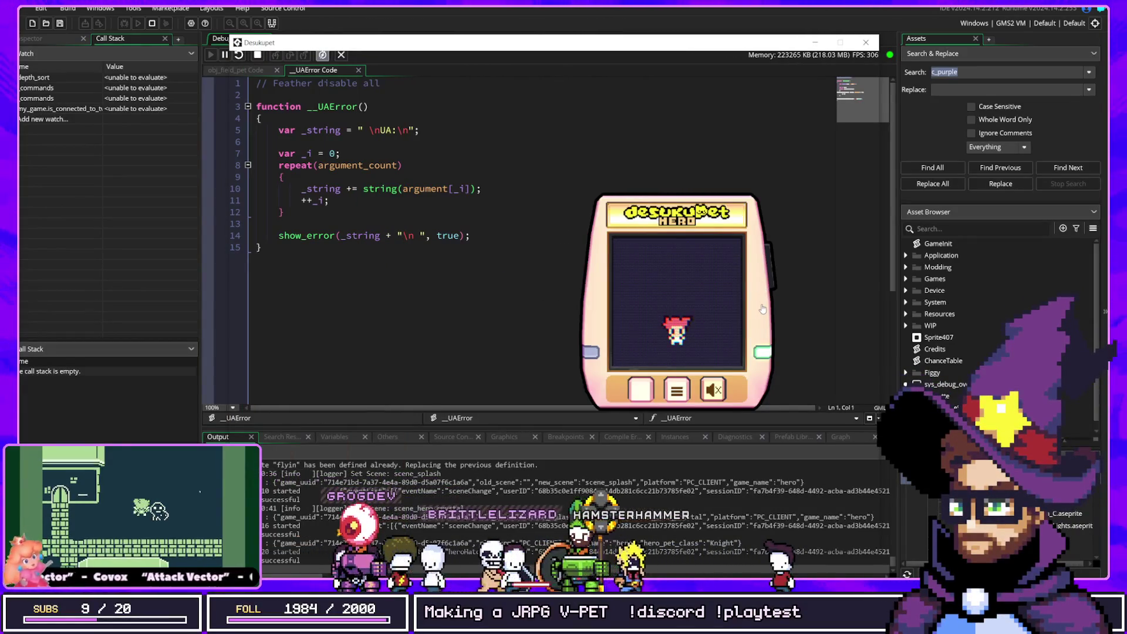
{"action": "key", "text": "F1"}
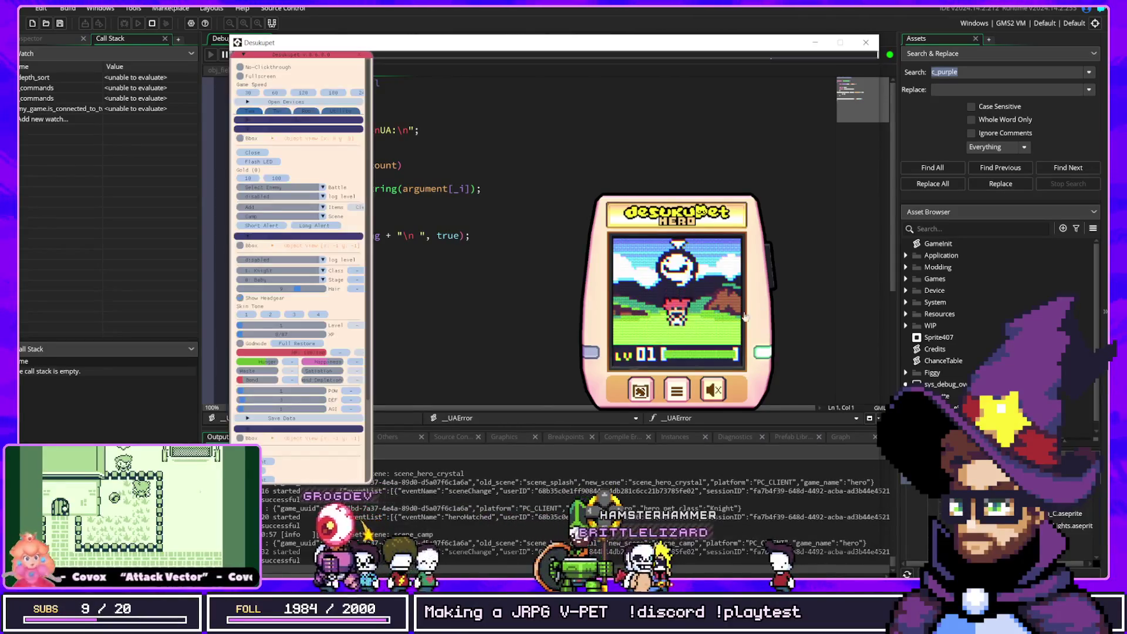
Drop the hero's HP to about 21/100, move the pet to scene_field, open the Twitch controls, then stop the game
{"action": "left_click_drag", "start_coordinate": [336, 306], "coordinate": [388, 311]}
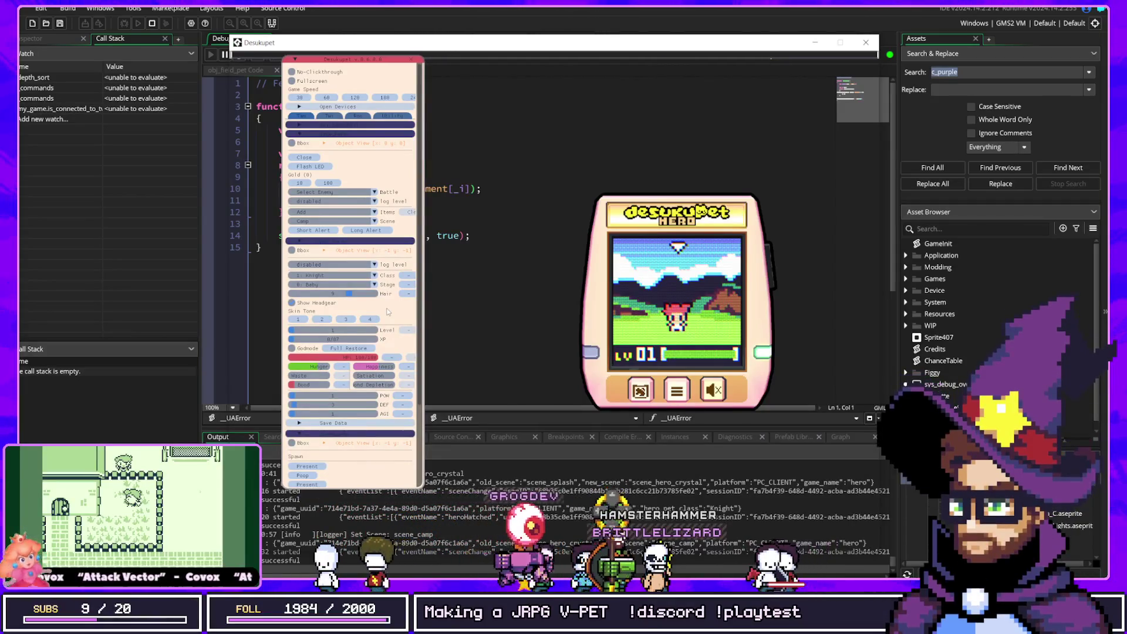
{"action": "left_click", "coordinate": [390, 359]}
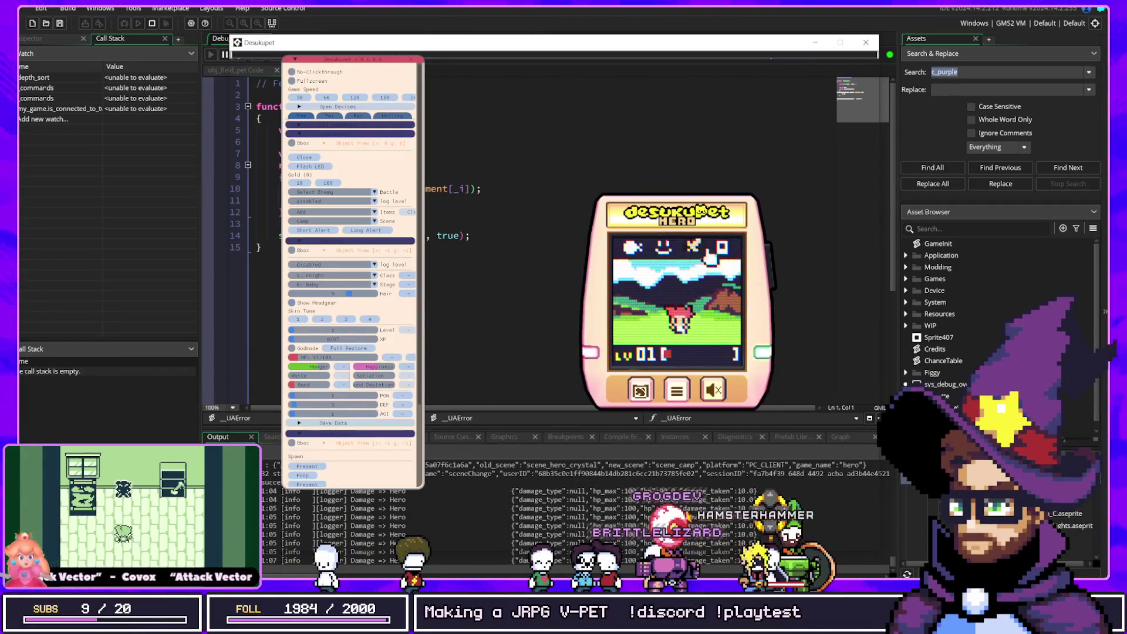
{"action": "left_click", "coordinate": [696, 247]}
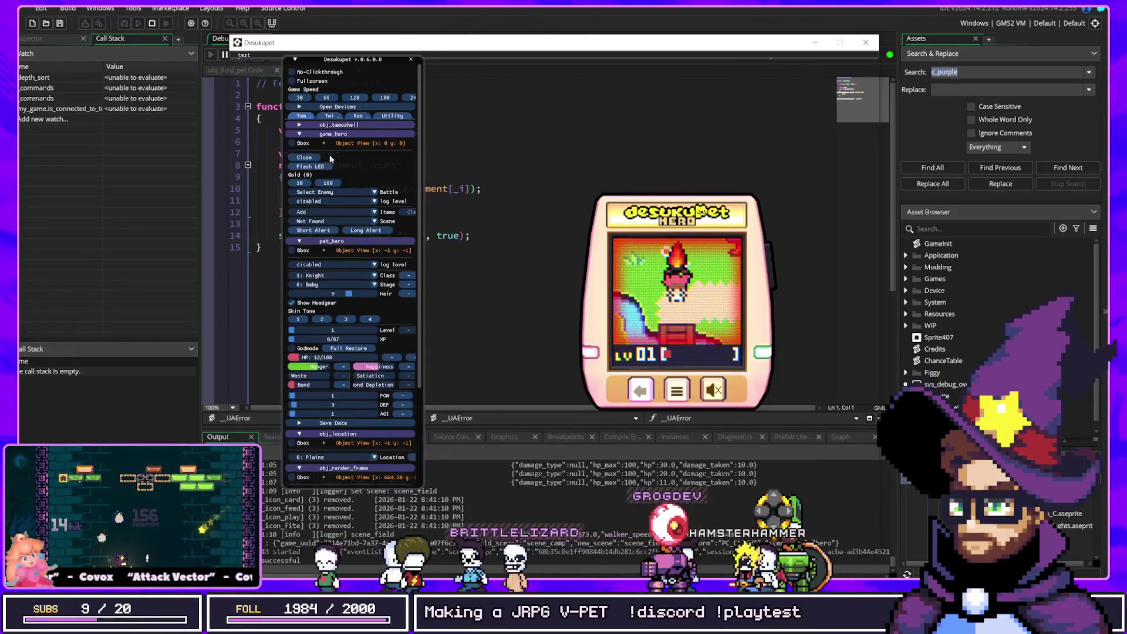
{"action": "left_click", "coordinate": [329, 116]}
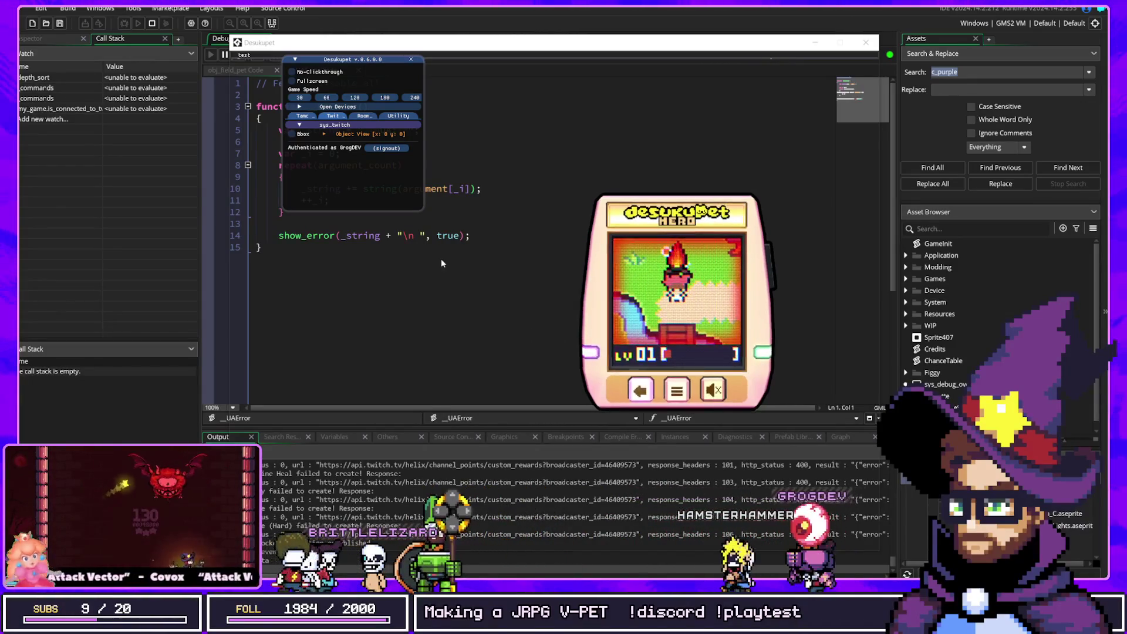
{"action": "left_click", "coordinate": [561, 38]}
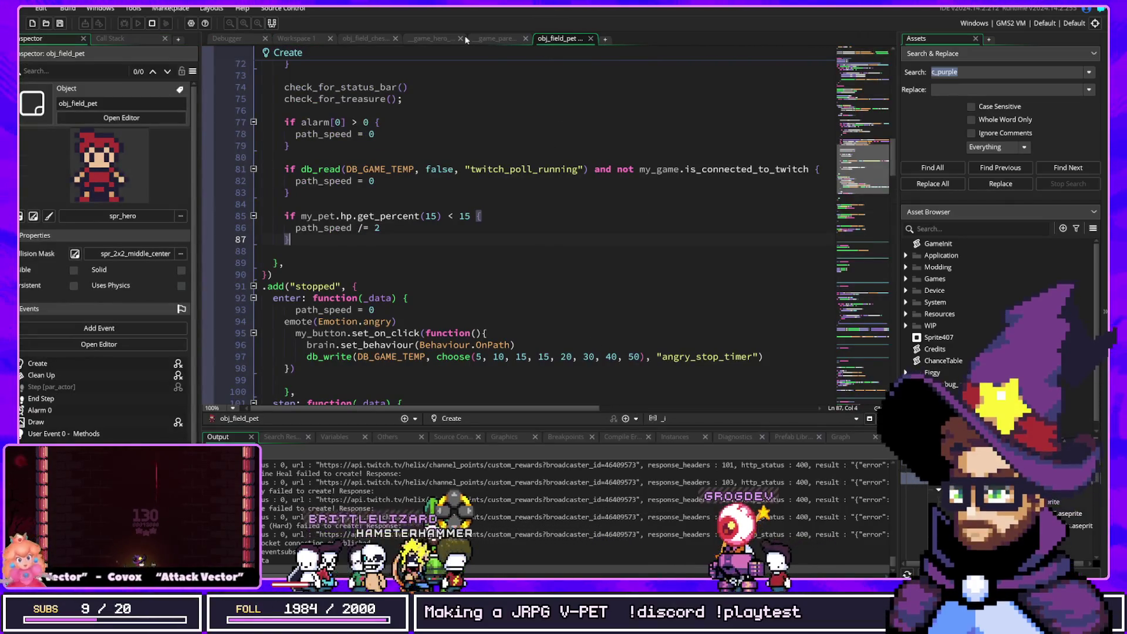
Look through the _game_hero, obj_field_chest and Twitch script tabs, then reopen obj_field_pet's code
{"action": "left_click", "coordinate": [432, 38]}
{"action": "left_click", "coordinate": [369, 38]}
{"action": "left_click", "coordinate": [447, 39]}
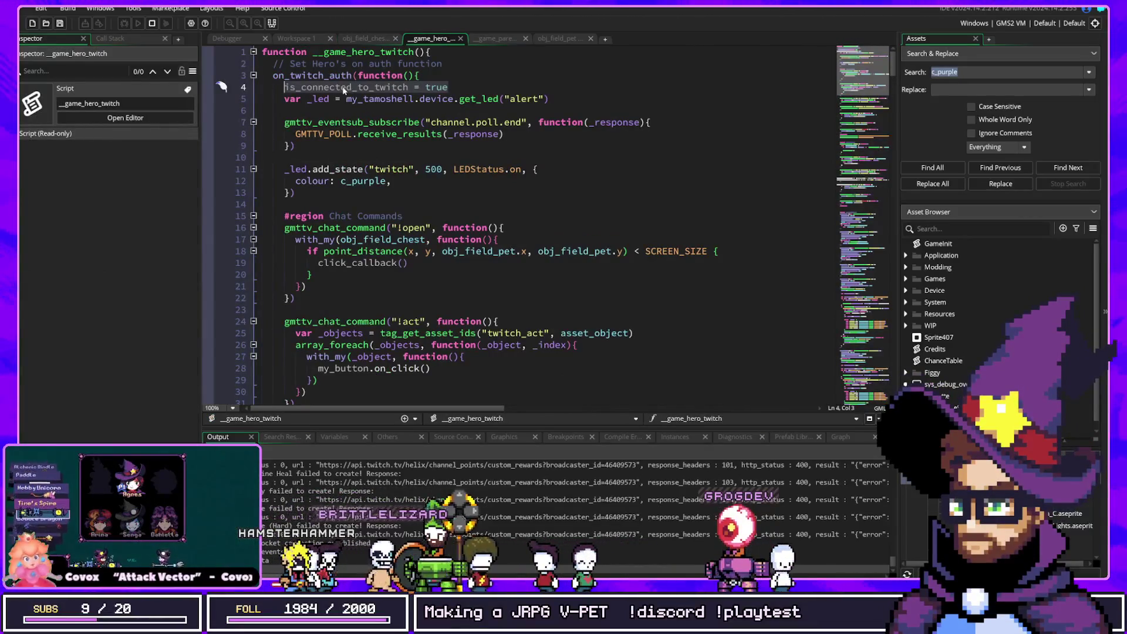
{"action": "left_click", "coordinate": [493, 41]}
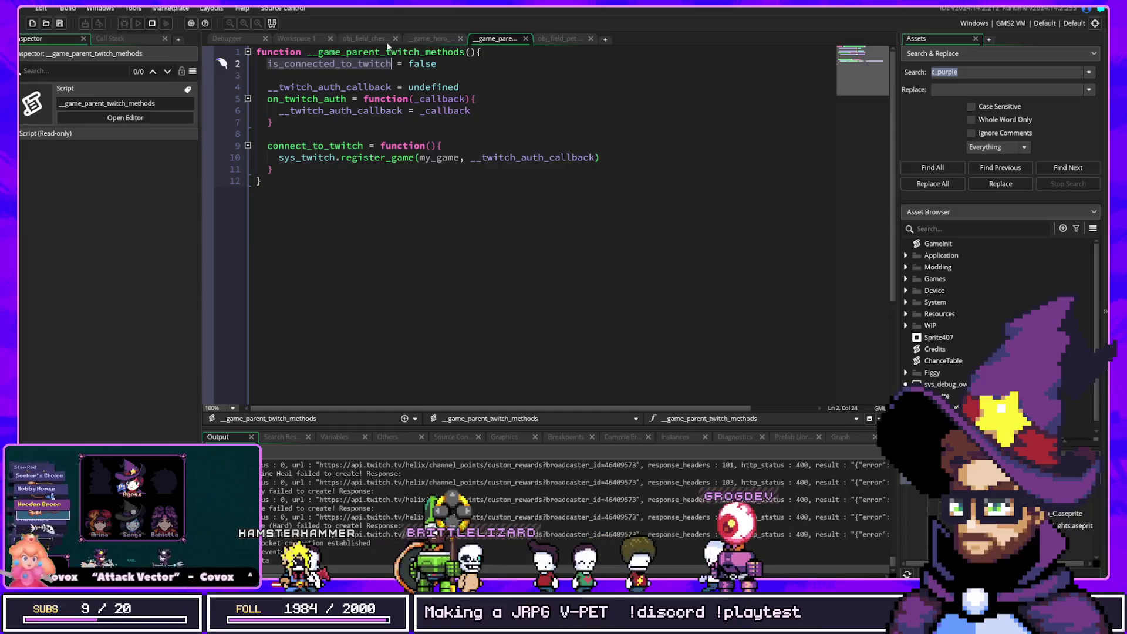
{"action": "key", "text": "ctrl+t"}
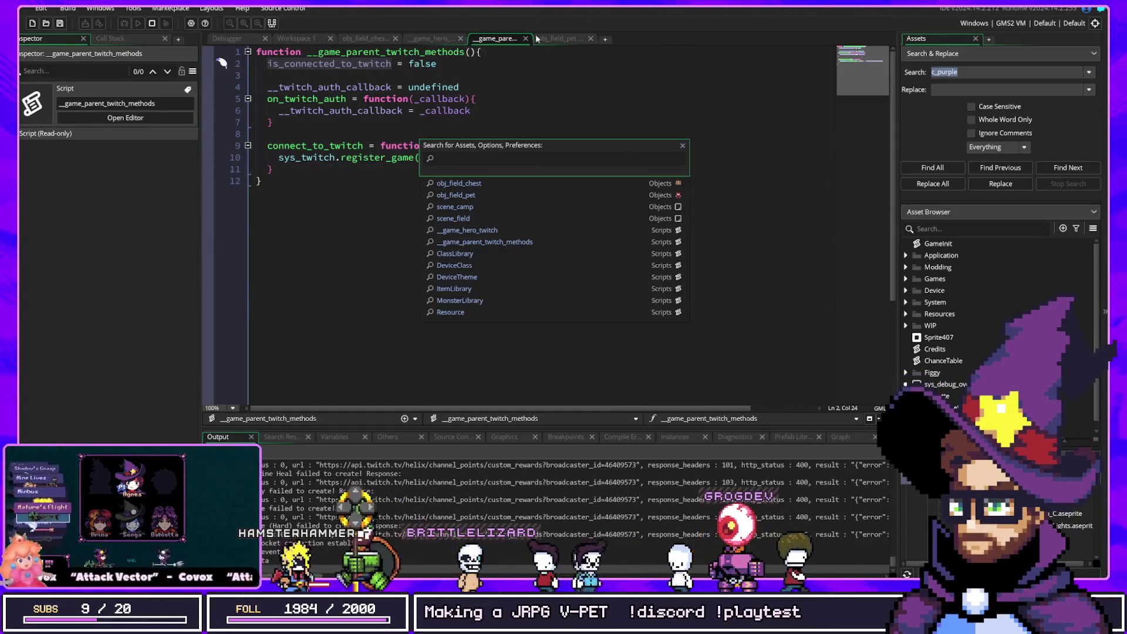
{"action": "left_click", "coordinate": [536, 40]}
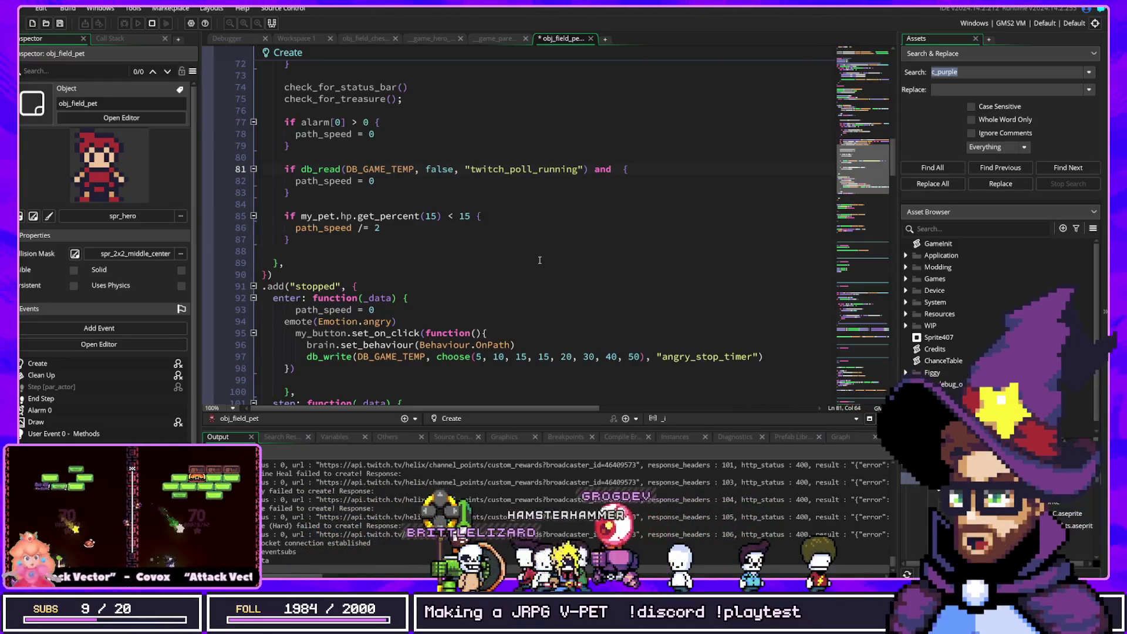
Remove the 'not my_game.is_connected_to_twitch' clause from line 81, leaving only the twitch_poll_running check
{"action": "type", "text": "not my_game.is_connected_to_twitch"}
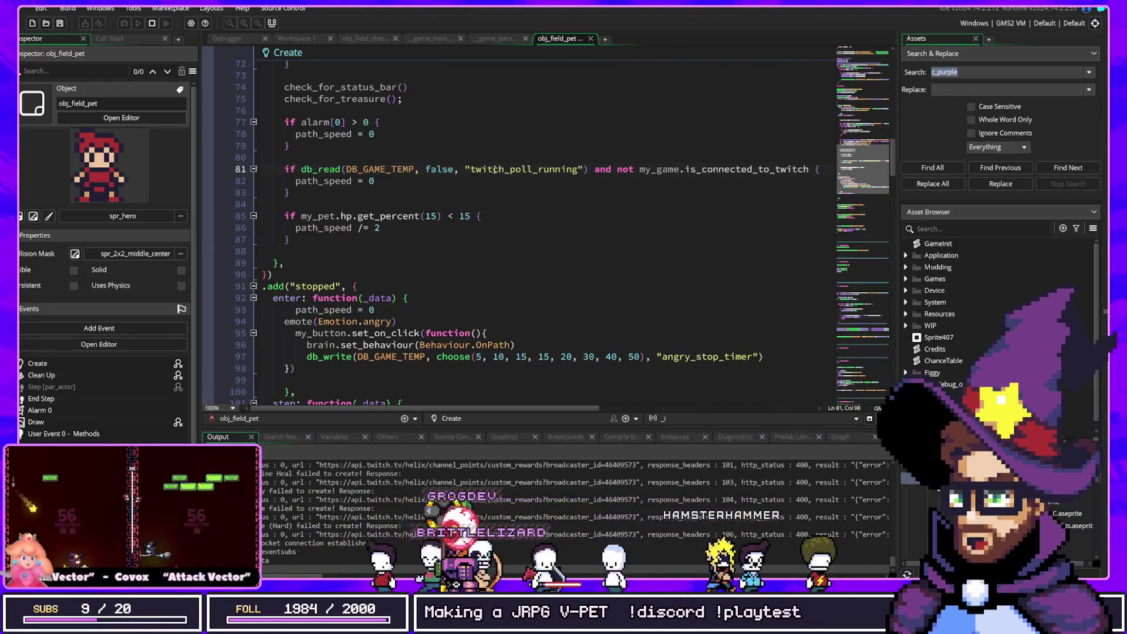
{"action": "left_click", "coordinate": [592, 169]}
{"action": "left_click", "coordinate": [586, 170]}
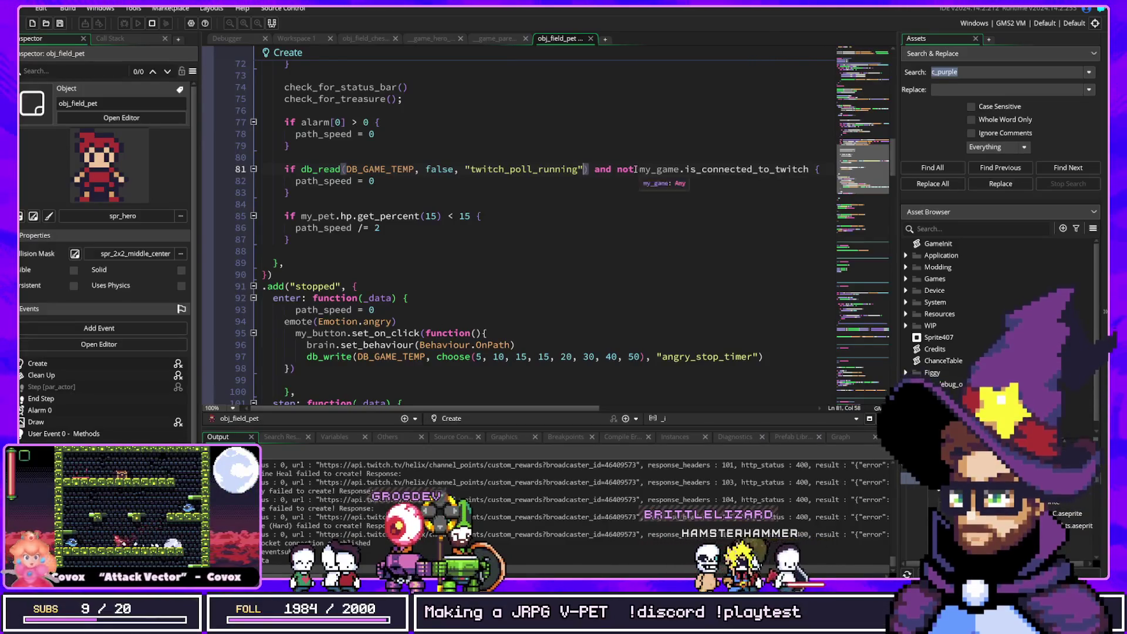
{"action": "left_click", "coordinate": [781, 169]}
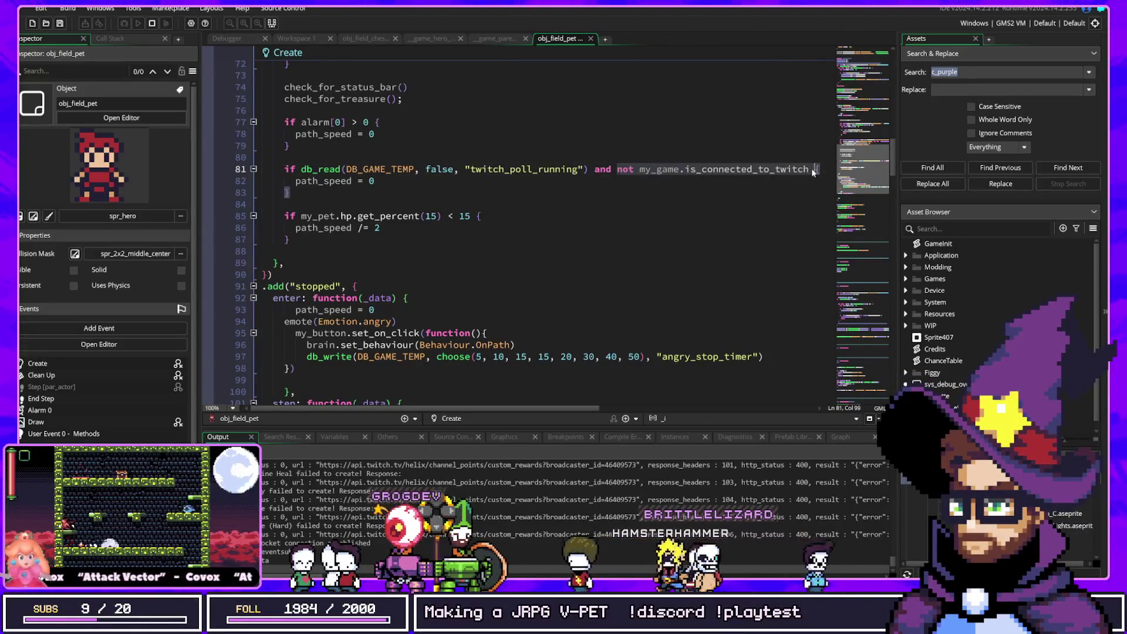
{"action": "type", "text": "a"}
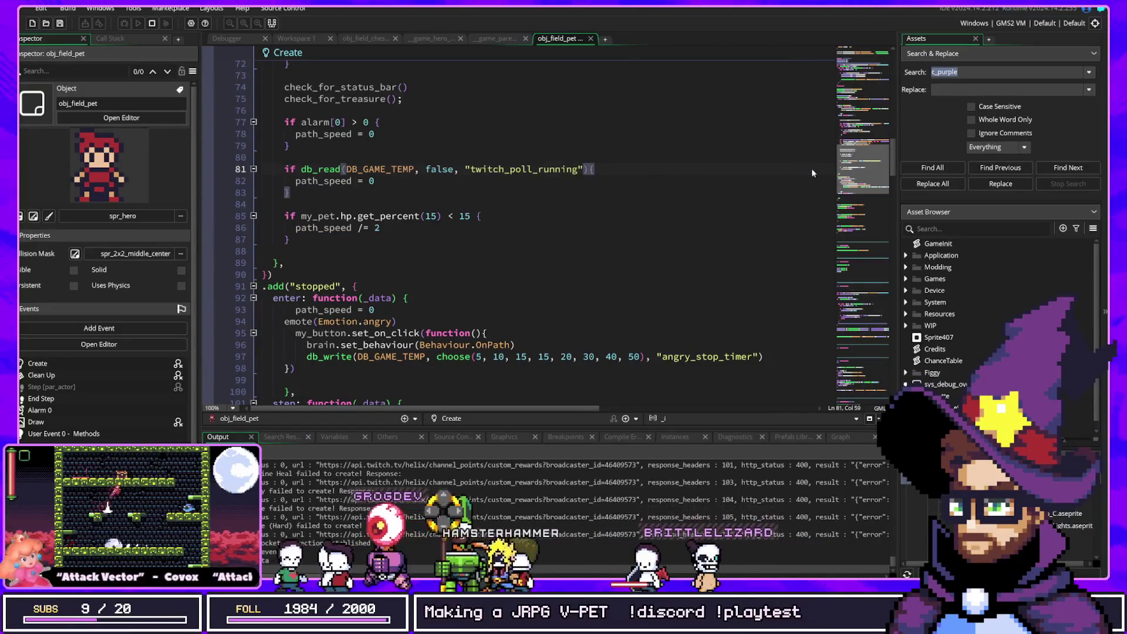
Select par_field_item and briefly search the code for 'tutoria' before clearing it
{"action": "scroll", "coordinate": [581, 170], "scroll_direction": "up", "scroll_amount": 4}
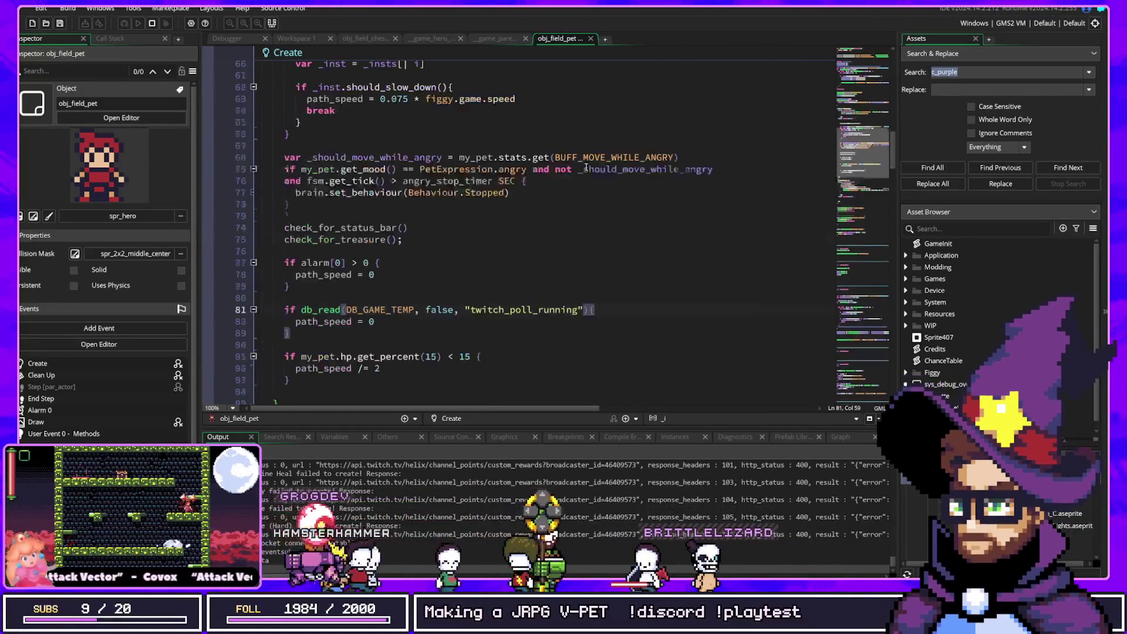
{"action": "scroll", "coordinate": [652, 207], "scroll_direction": "down", "scroll_amount": 2}
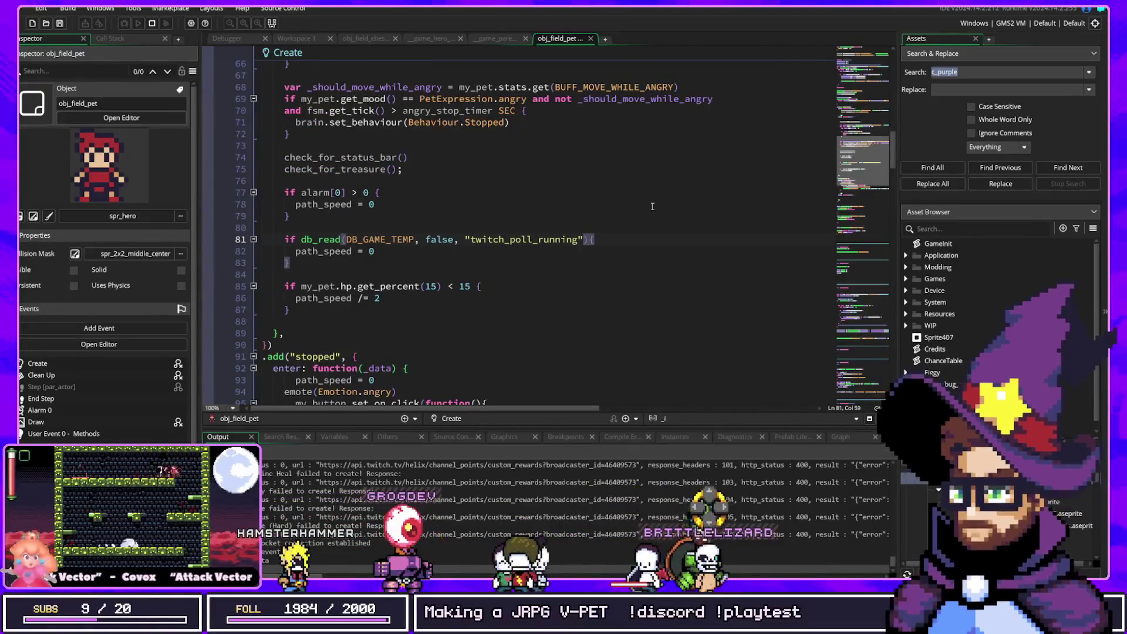
{"action": "scroll", "coordinate": [629, 180], "scroll_direction": "up", "scroll_amount": 6}
{"action": "double_click", "coordinate": [629, 180]}
{"action": "key", "text": "ctrl+f"}
{"action": "type", "text": "tutoria"}
{"action": "key", "text": "BackSpace"}
{"action": "key", "text": "BackSpace"}
{"action": "key", "text": "BackSpace"}
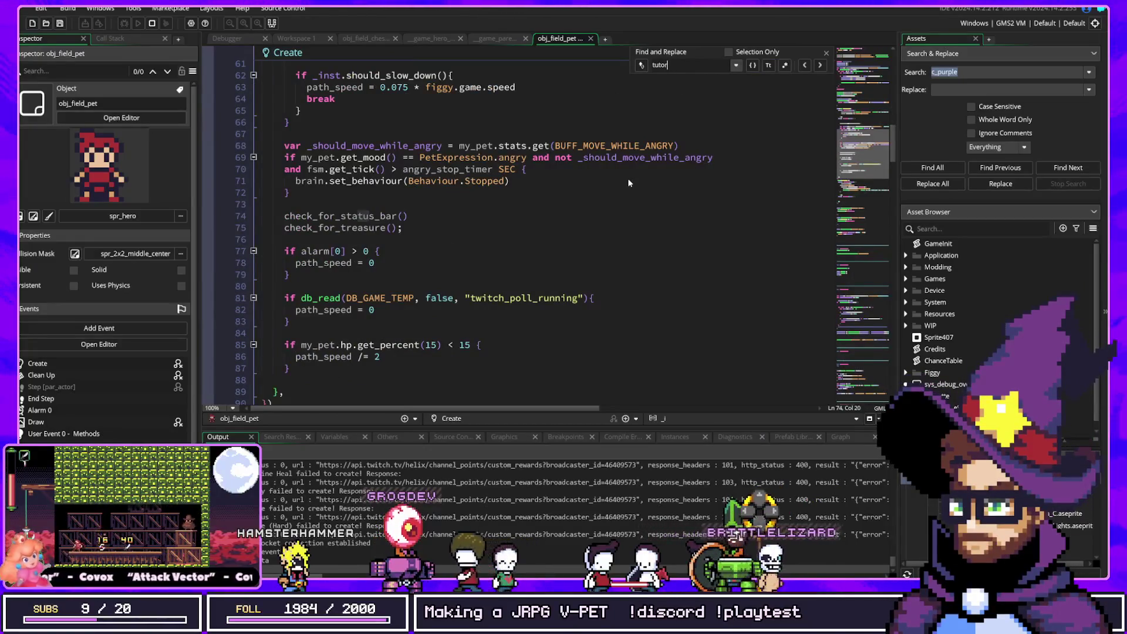
Review the Create event, inspecting par_field_item on line 22 and the uses of camera_x_off
{"action": "scroll", "coordinate": [483, 297], "scroll_direction": "up", "scroll_amount": 10}
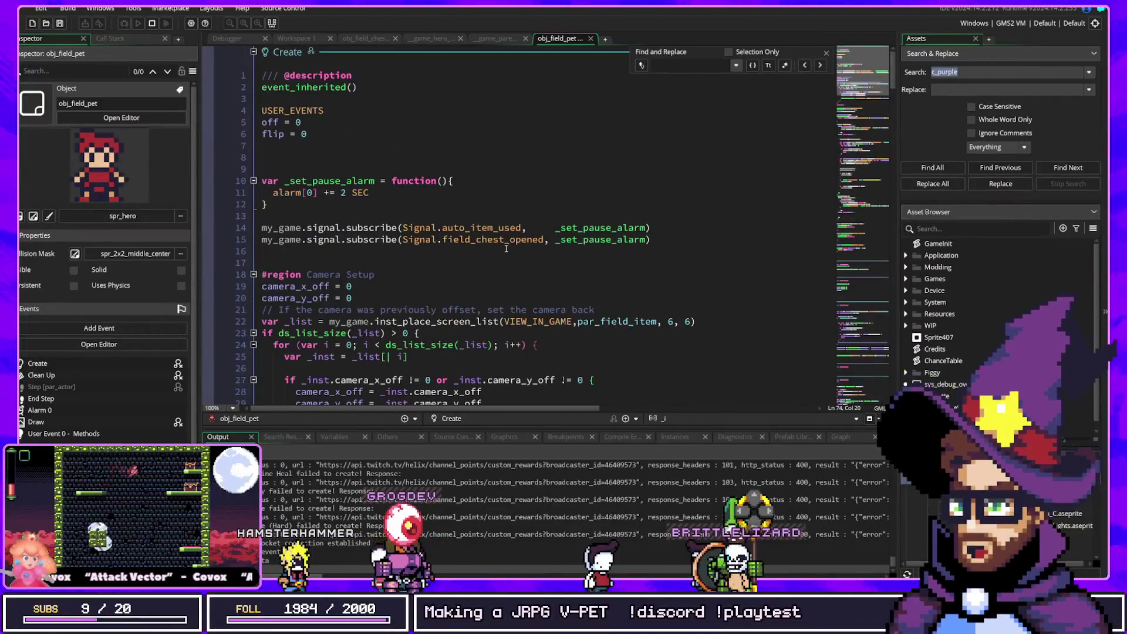
{"action": "scroll", "coordinate": [765, 299], "scroll_direction": "down", "scroll_amount": 2}
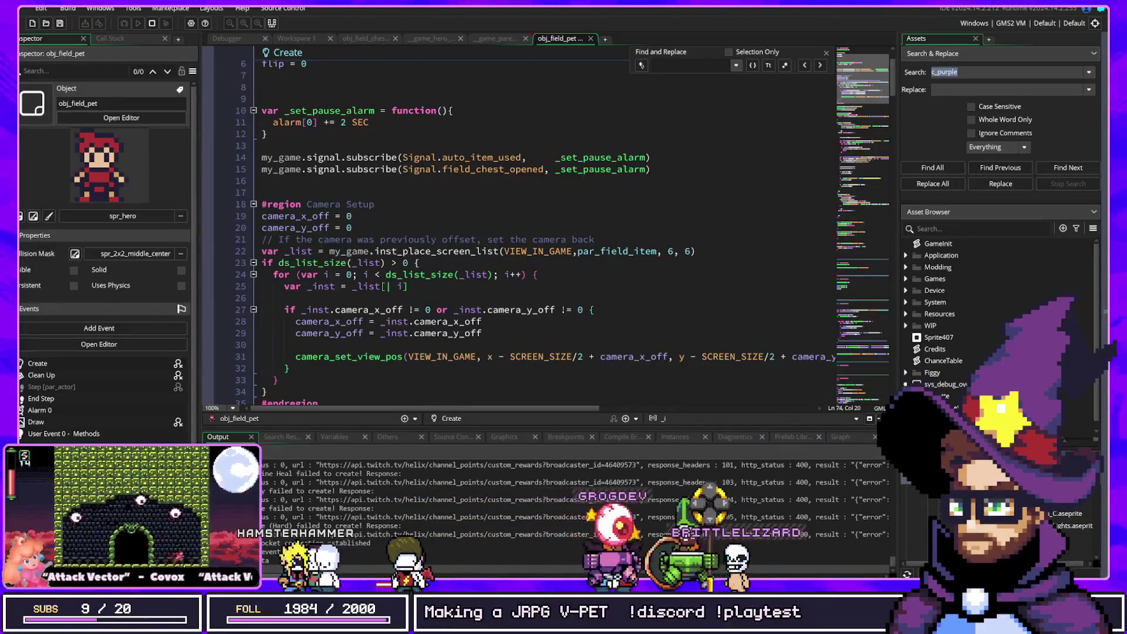
{"action": "left_click", "coordinate": [592, 252]}
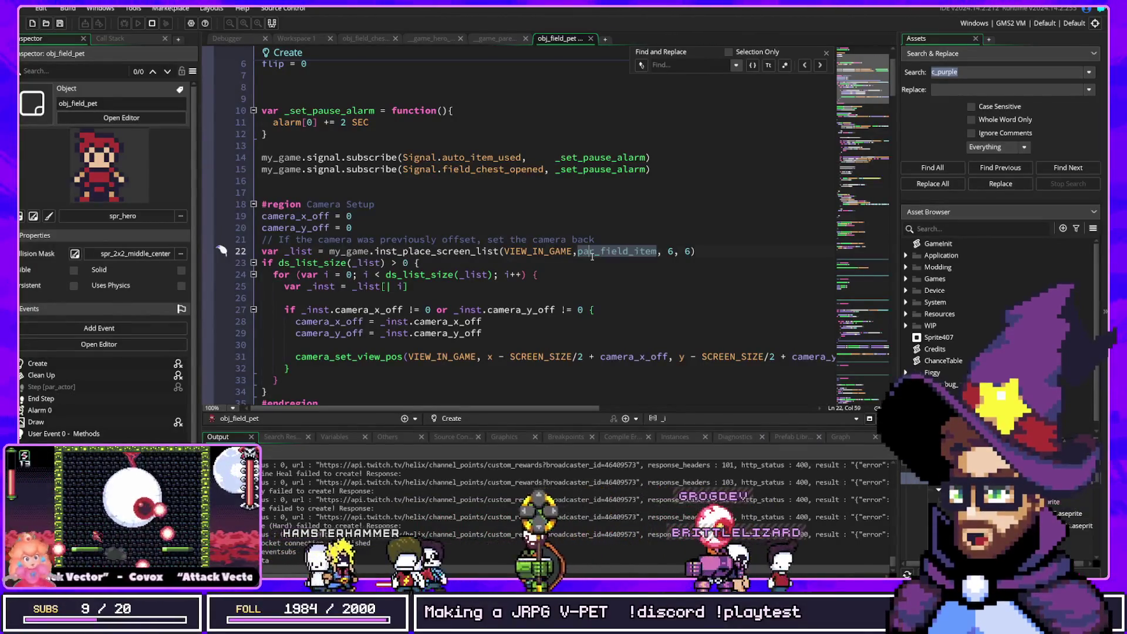
{"action": "scroll", "coordinate": [592, 257], "scroll_direction": "down", "scroll_amount": 2}
{"action": "left_click", "coordinate": [482, 249]}
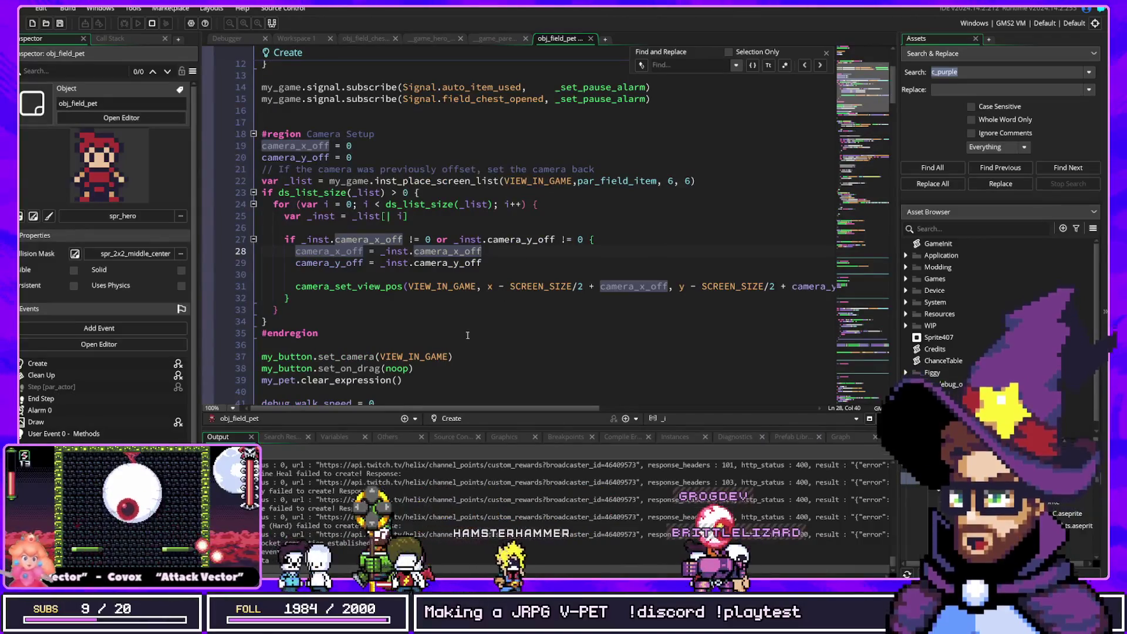
{"action": "scroll", "coordinate": [468, 334], "scroll_direction": "down", "scroll_amount": 2}
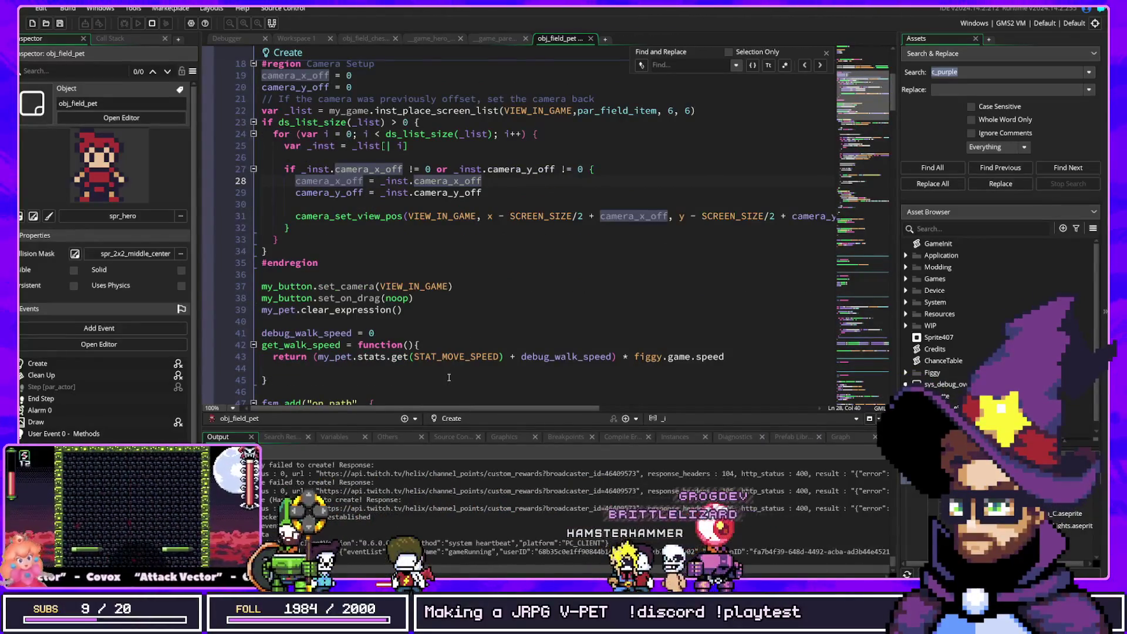
{"action": "scroll", "coordinate": [449, 377], "scroll_direction": "down", "scroll_amount": 2}
{"action": "scroll", "coordinate": [449, 378], "scroll_direction": "down", "scroll_amount": 4}
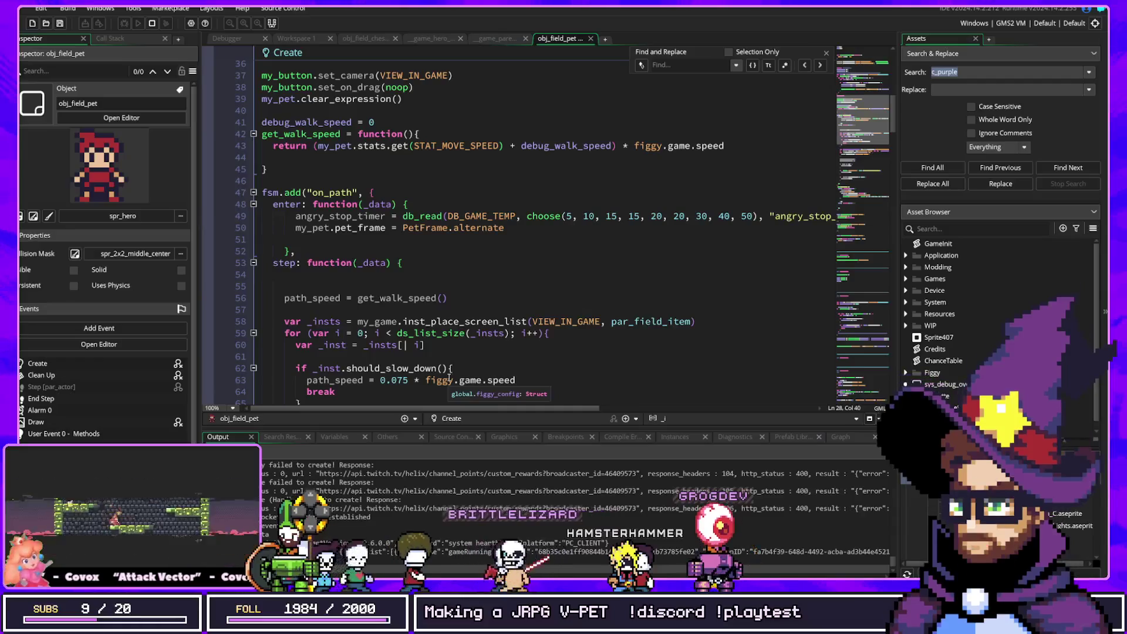
{"action": "scroll", "coordinate": [434, 298], "scroll_direction": "down", "scroll_amount": 2}
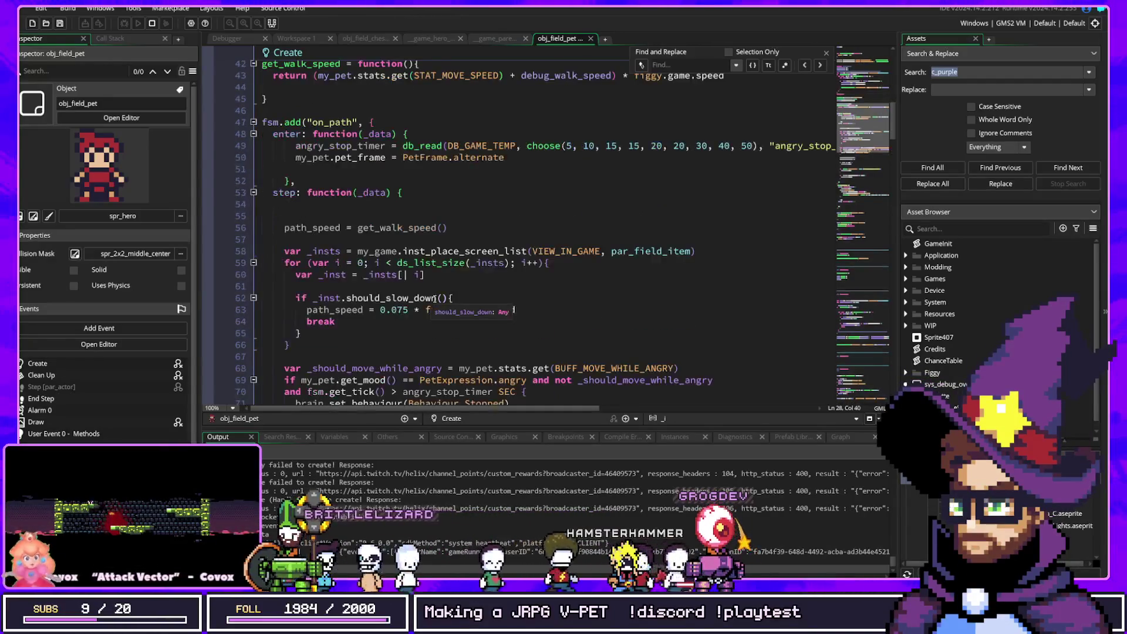
{"action": "scroll", "coordinate": [514, 284], "scroll_direction": "down", "scroll_amount": 8}
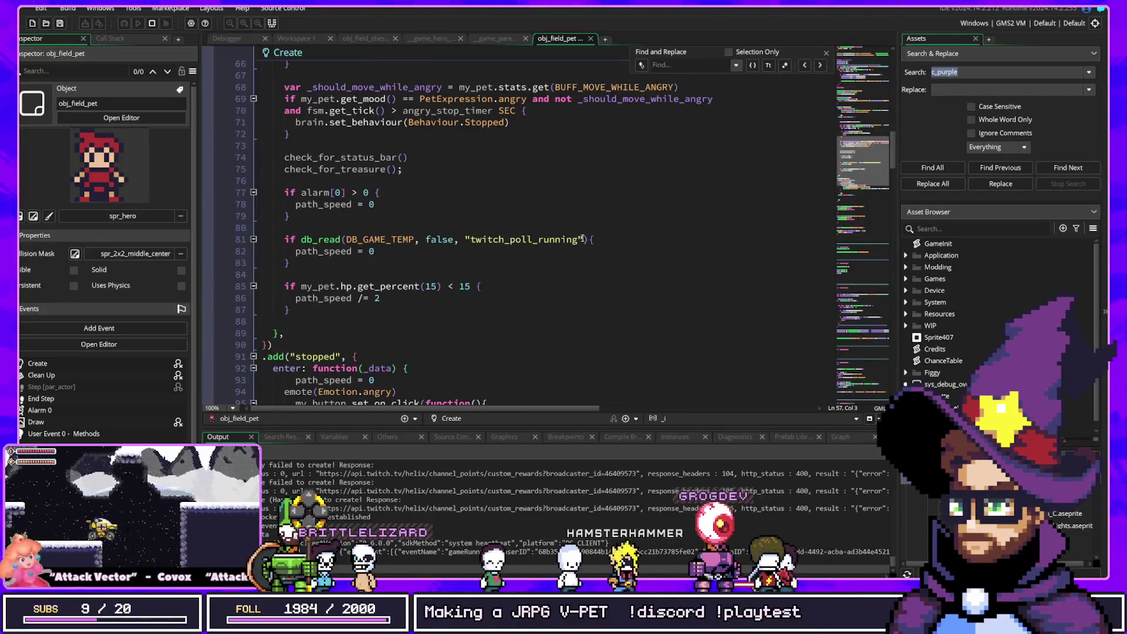
{"action": "scroll", "coordinate": [582, 239], "scroll_direction": "down", "scroll_amount": 2}
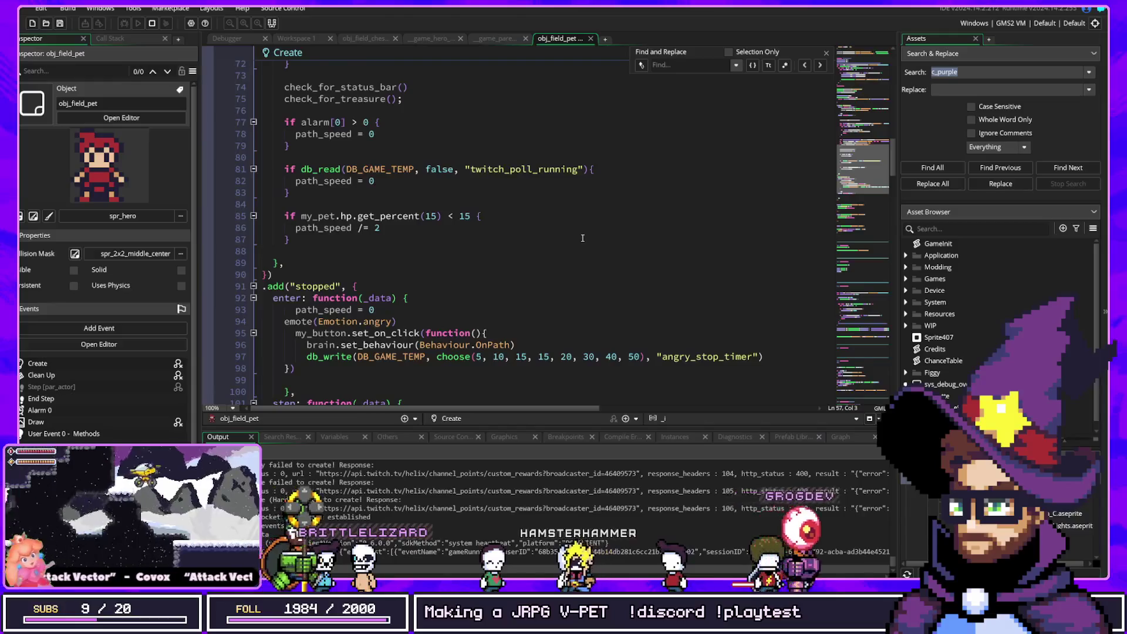
{"action": "scroll", "coordinate": [582, 238], "scroll_direction": "down", "scroll_amount": 2}
{"action": "scroll", "coordinate": [582, 238], "scroll_direction": "up", "scroll_amount": 18}
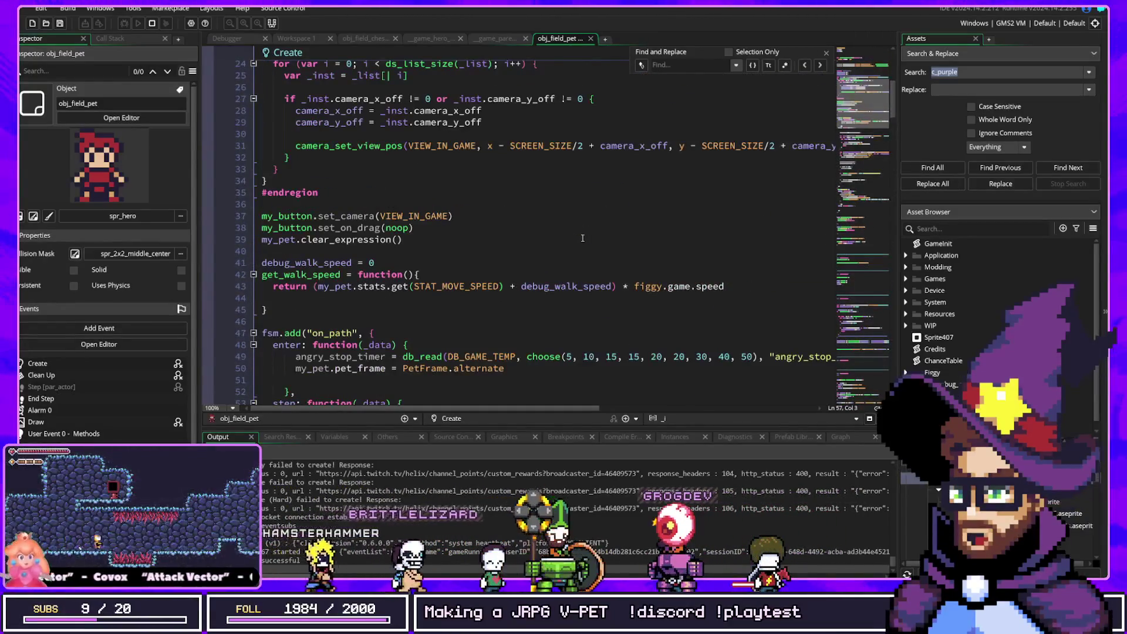
{"action": "scroll", "coordinate": [582, 238], "scroll_direction": "up", "scroll_amount": 4}
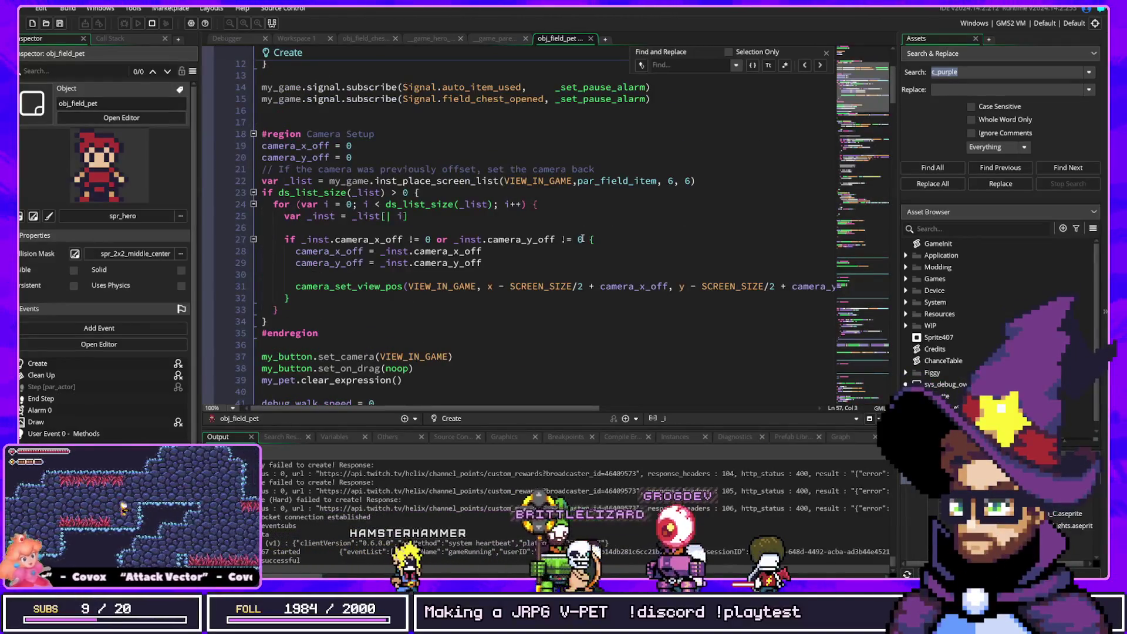
{"action": "scroll", "coordinate": [583, 238], "scroll_direction": "up", "scroll_amount": 4}
{"action": "scroll", "coordinate": [582, 238], "scroll_direction": "down", "scroll_amount": 6}
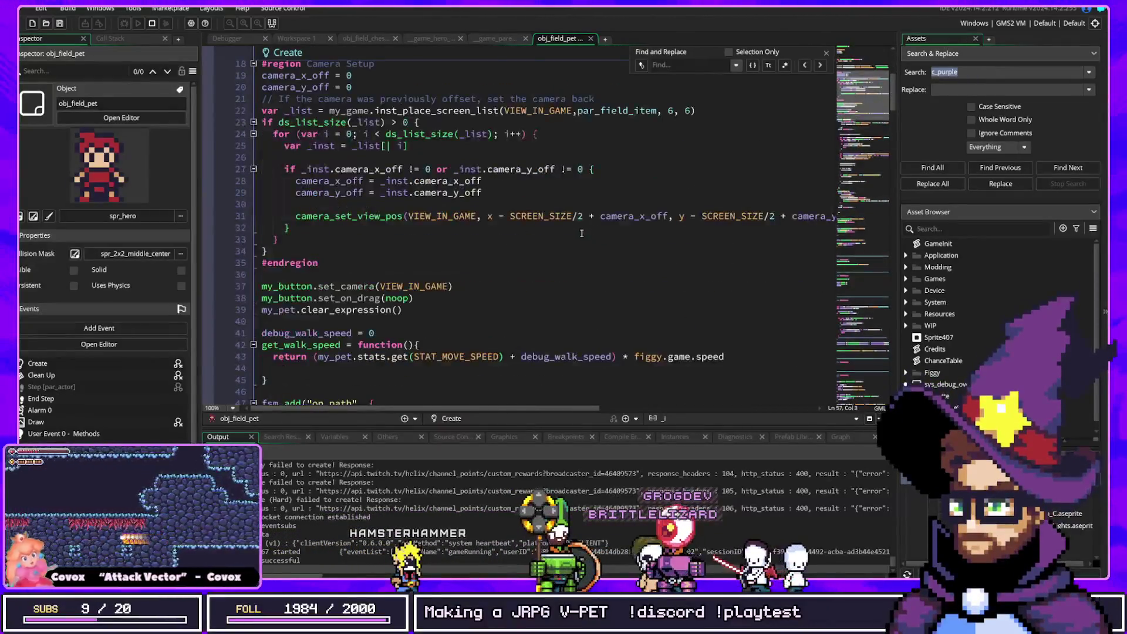
{"action": "left_click", "coordinate": [496, 36]}
Open scene_field's code with a Ctrl+T search for 'e_field'
{"action": "left_click", "coordinate": [432, 38]}
{"action": "left_click", "coordinate": [365, 39]}
{"action": "left_click", "coordinate": [431, 38]}
{"action": "key", "text": "ctrl+t"}
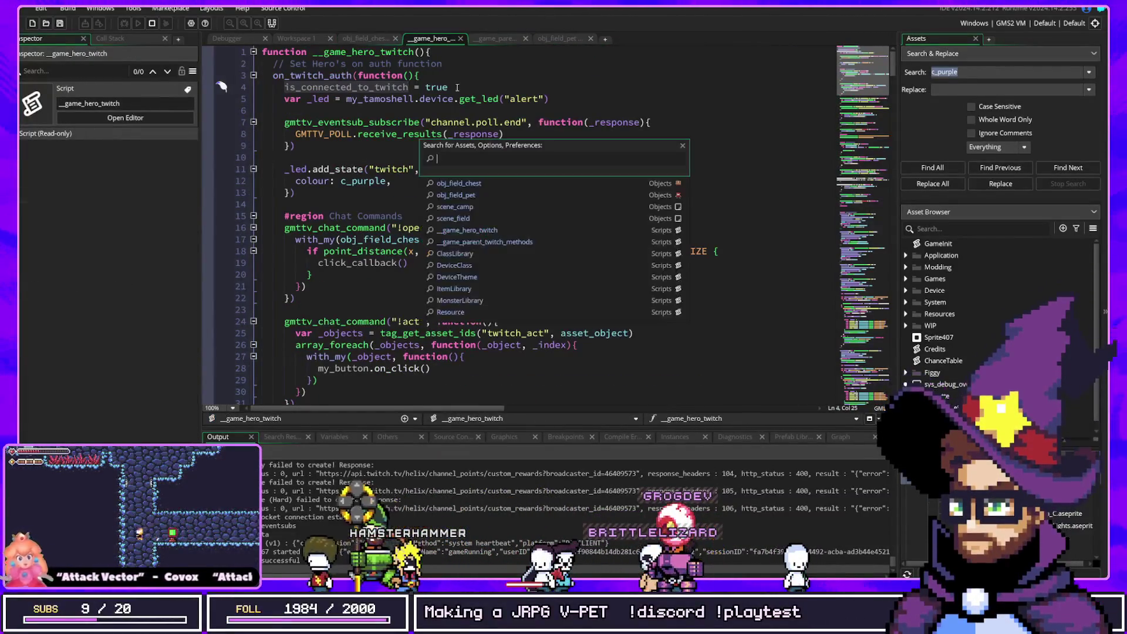
{"action": "type", "text": "scene_field"}
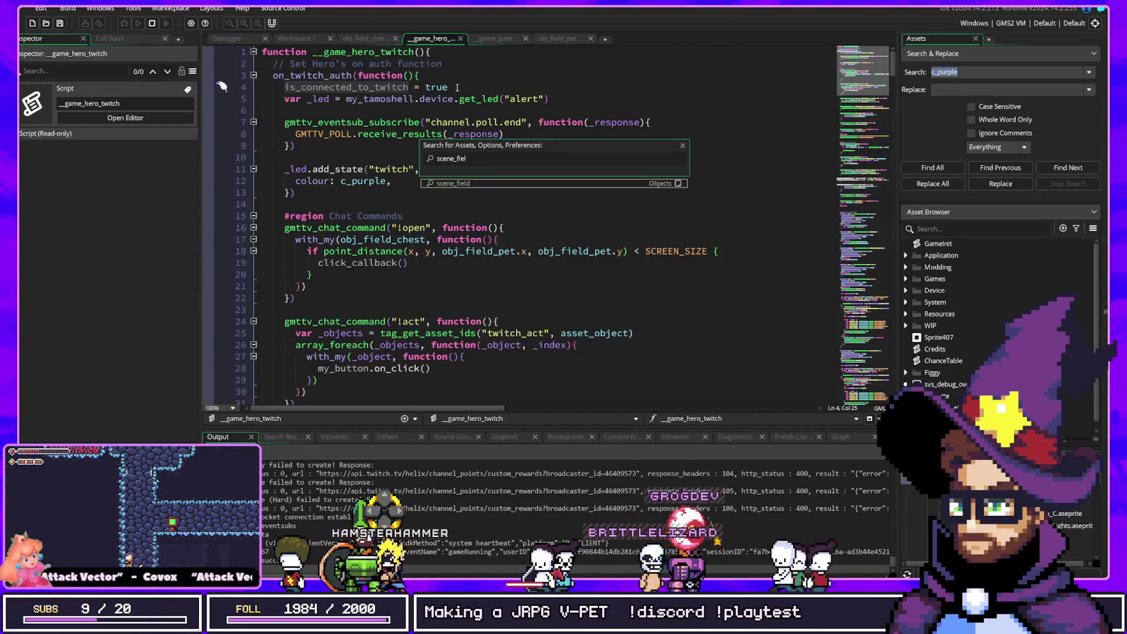
{"action": "key", "text": "Return"}
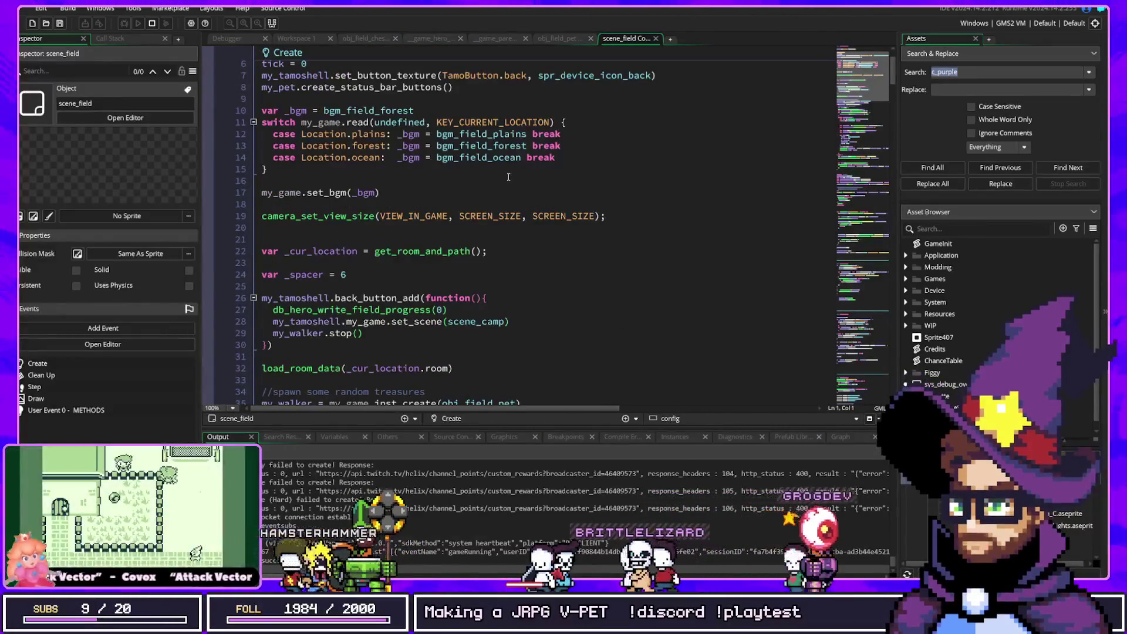
Scroll past the treasure chest spawning down to the Battle region
{"action": "scroll", "coordinate": [508, 177], "scroll_direction": "down", "scroll_amount": 2}
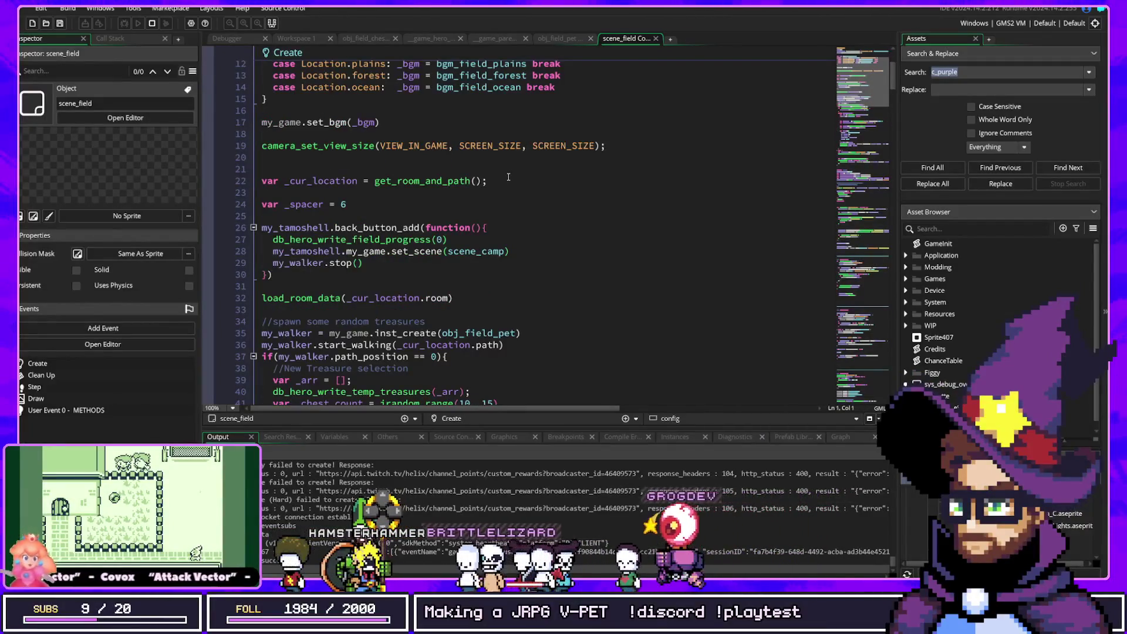
{"action": "scroll", "coordinate": [509, 177], "scroll_direction": "down", "scroll_amount": 2}
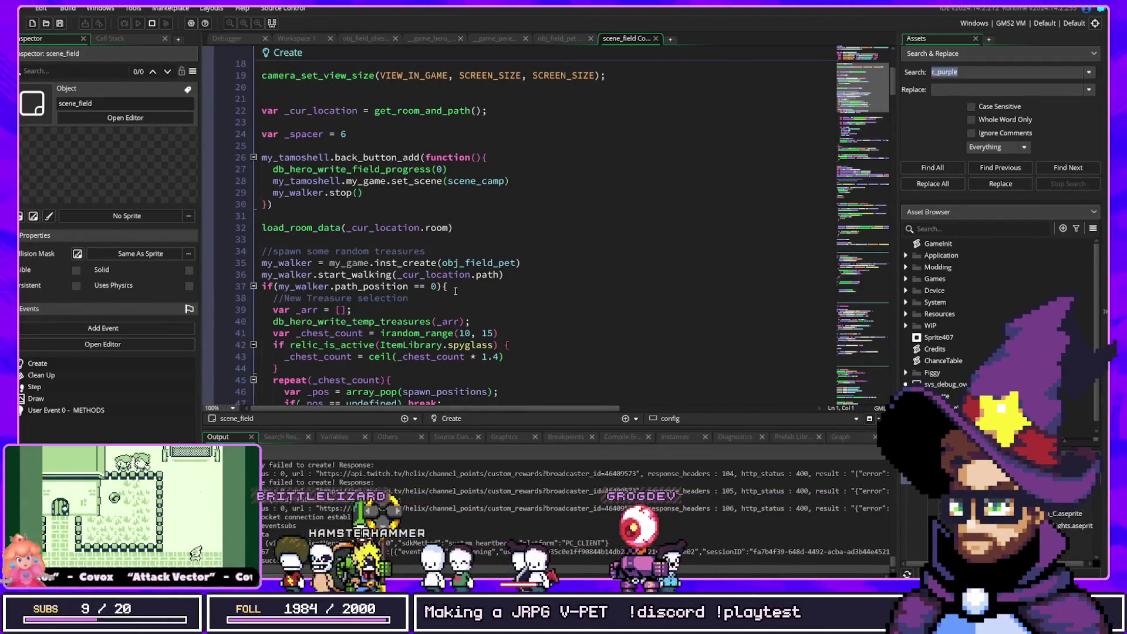
{"action": "scroll", "coordinate": [434, 286], "scroll_direction": "down", "scroll_amount": 10}
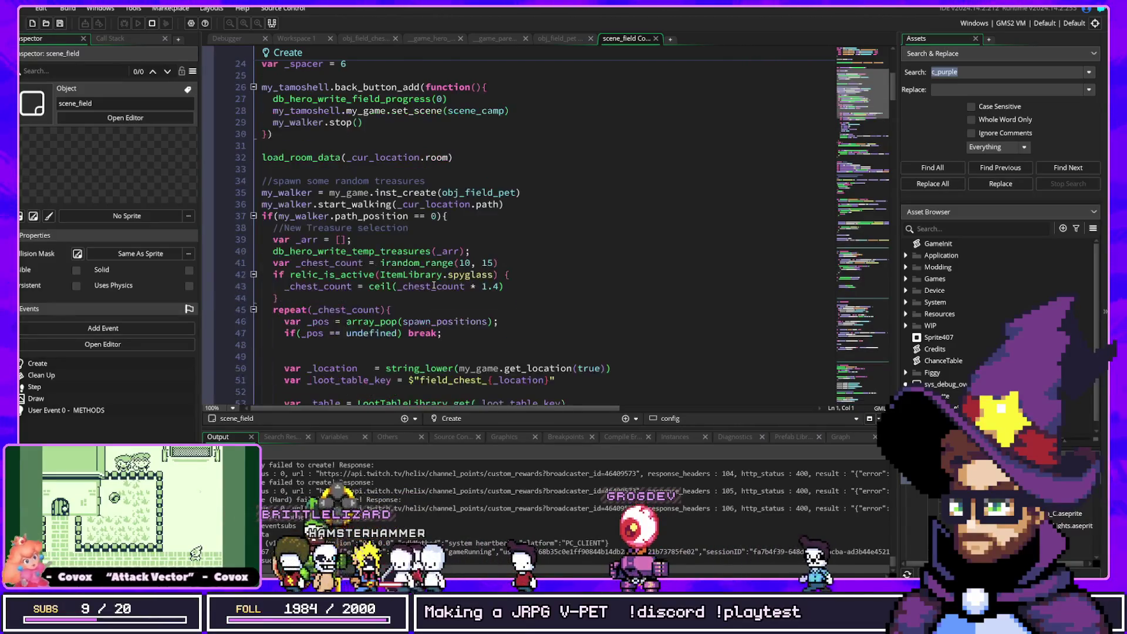
{"action": "scroll", "coordinate": [488, 284], "scroll_direction": "down", "scroll_amount": 2}
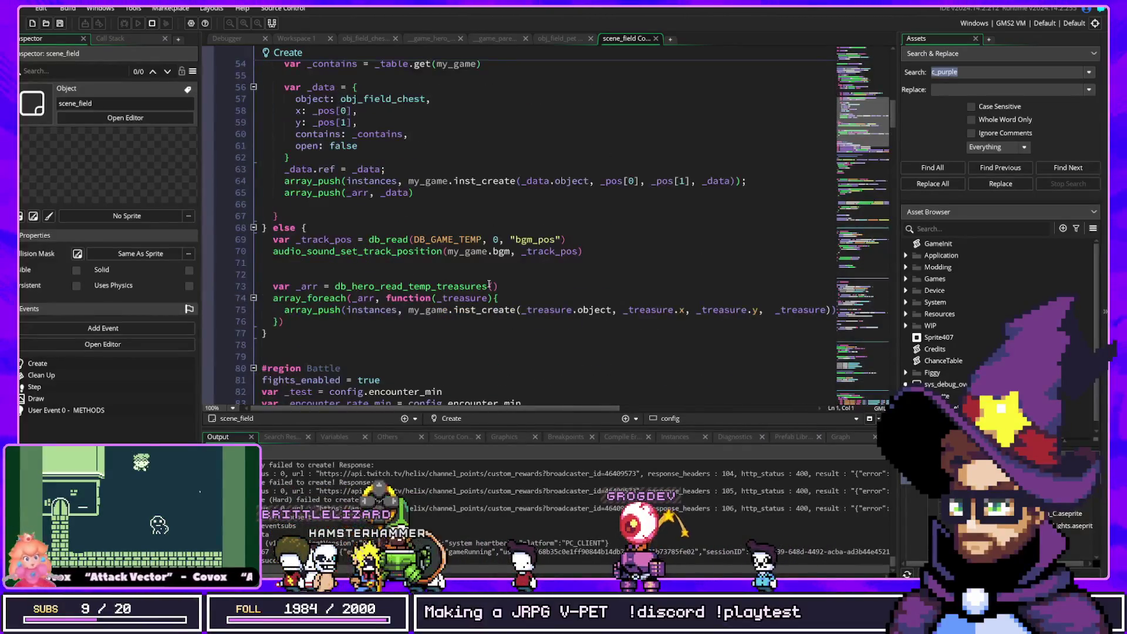
{"action": "scroll", "coordinate": [495, 280], "scroll_direction": "down", "scroll_amount": 4}
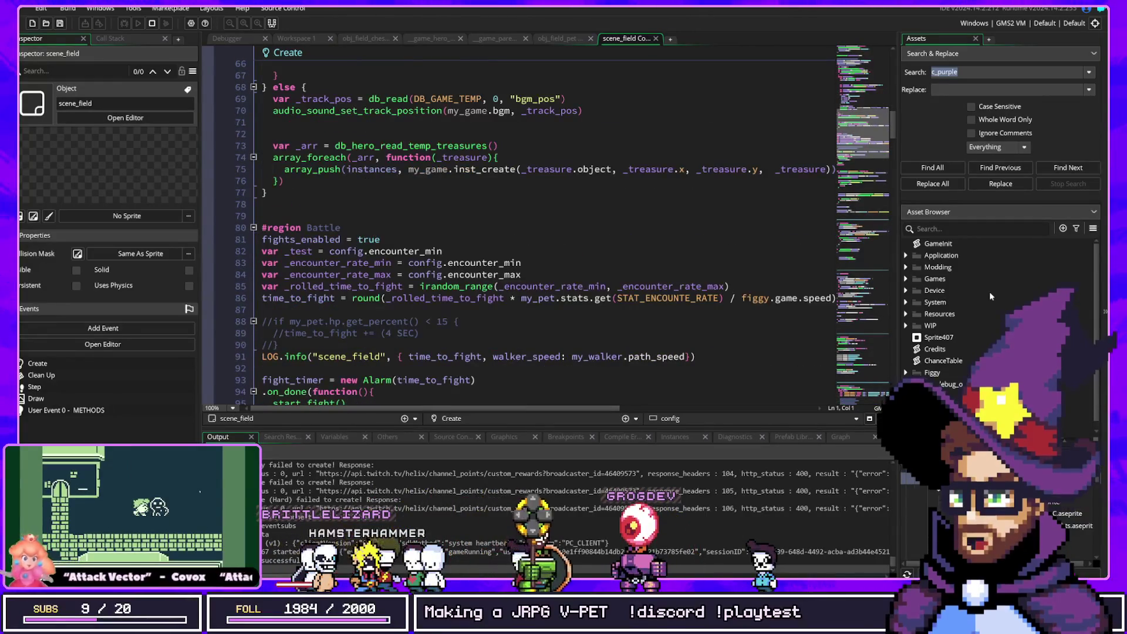
Open HeroGameData via a 'gamedat' search and find the 4 project uses of low_hp_in_field
{"action": "key", "text": "ctrl+t"}
{"action": "type", "text": "gamedat"}
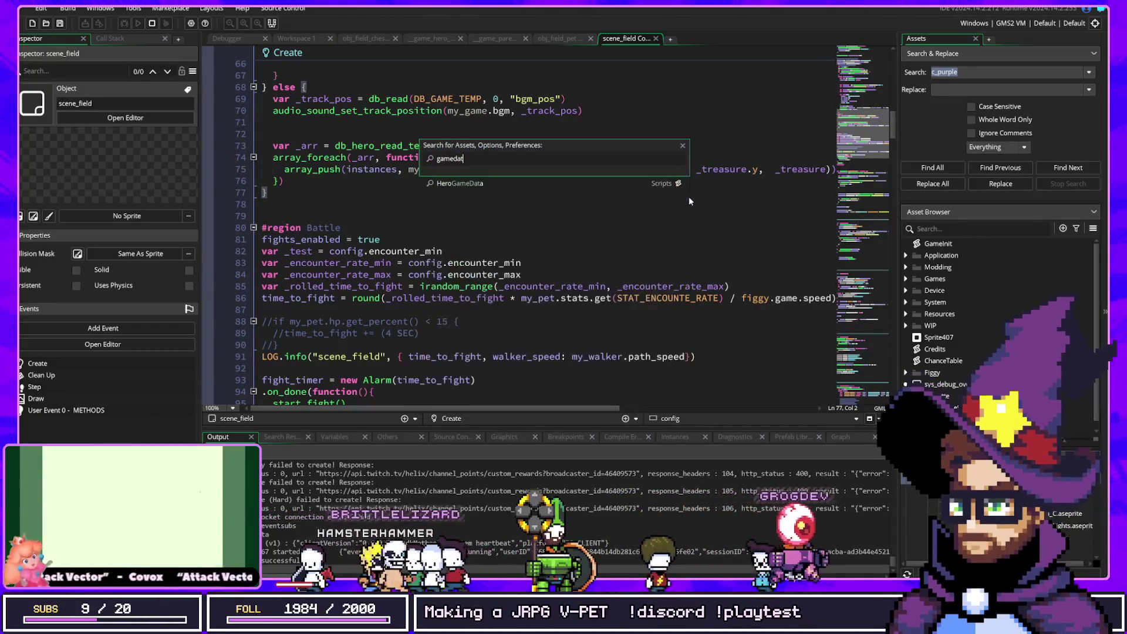
{"action": "key", "text": "Return"}
{"action": "scroll", "coordinate": [464, 248], "scroll_direction": "down", "scroll_amount": 8}
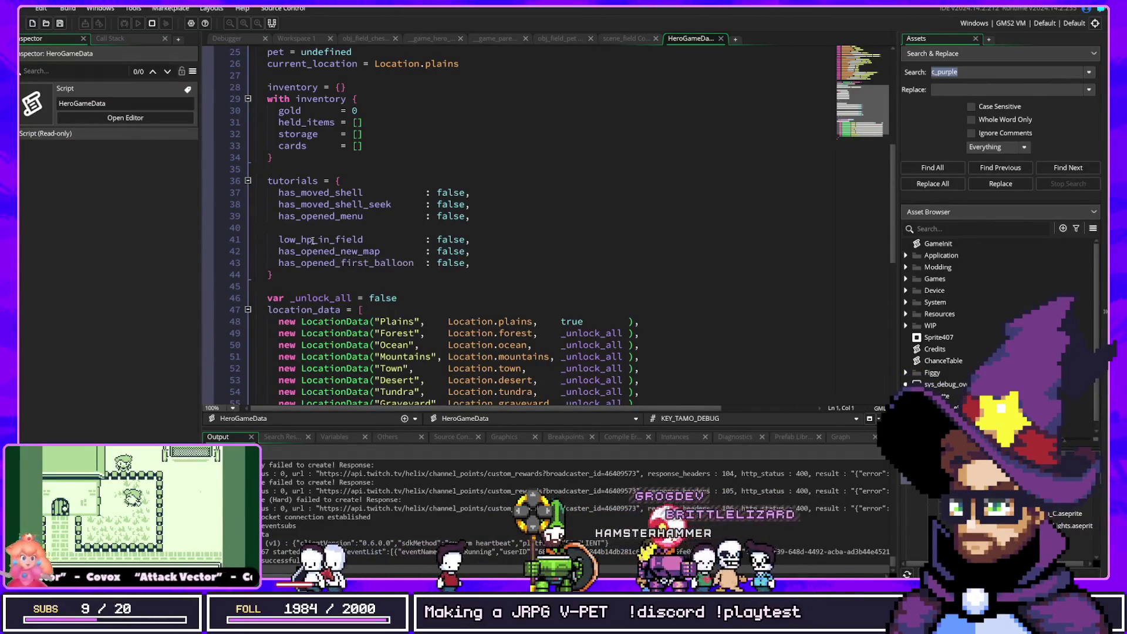
{"action": "key", "text": "ctrl+shift+f"}
{"action": "key", "text": "Return"}
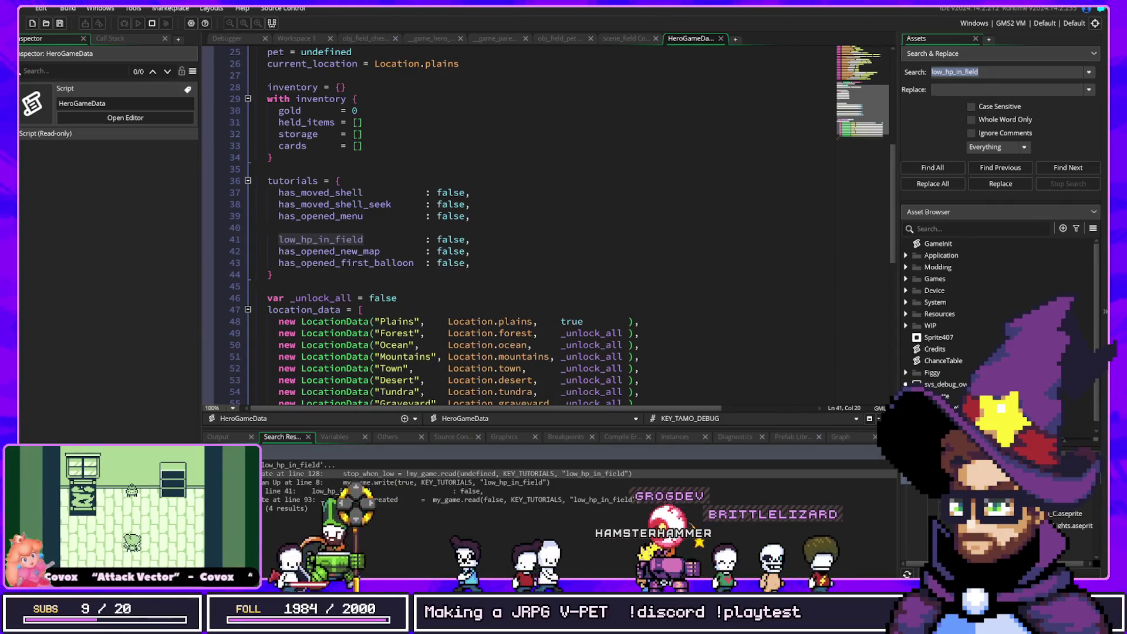
Follow the Clean Up result, highlight stop_when_low and stop_hp_percent, then jump to Create line 128
{"action": "double_click", "coordinate": [339, 482]}
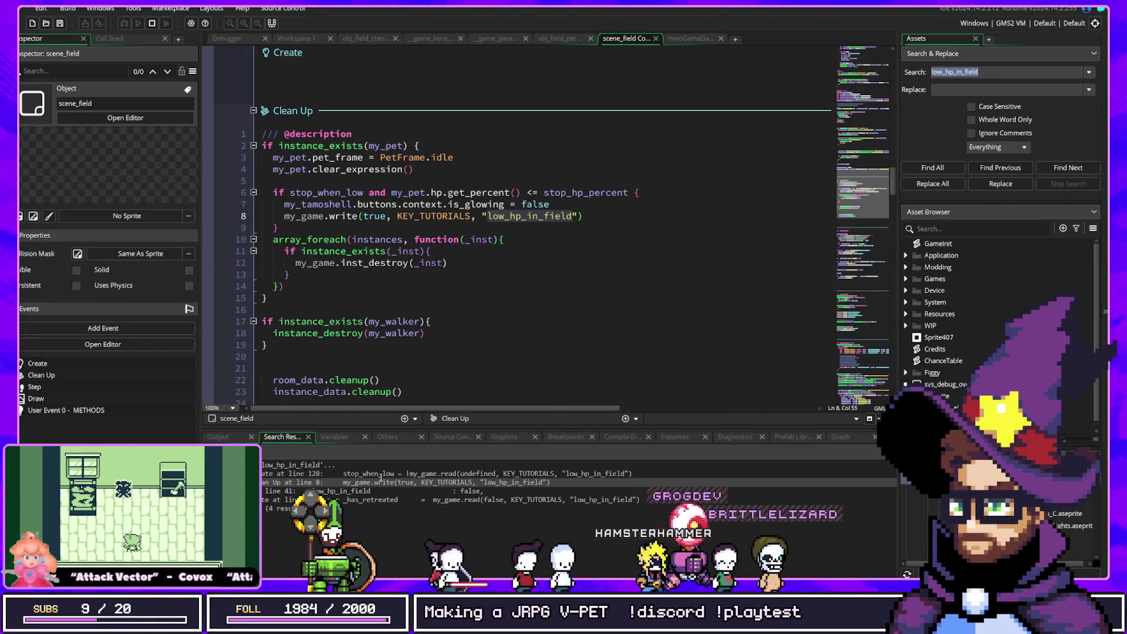
{"action": "double_click", "coordinate": [304, 192]}
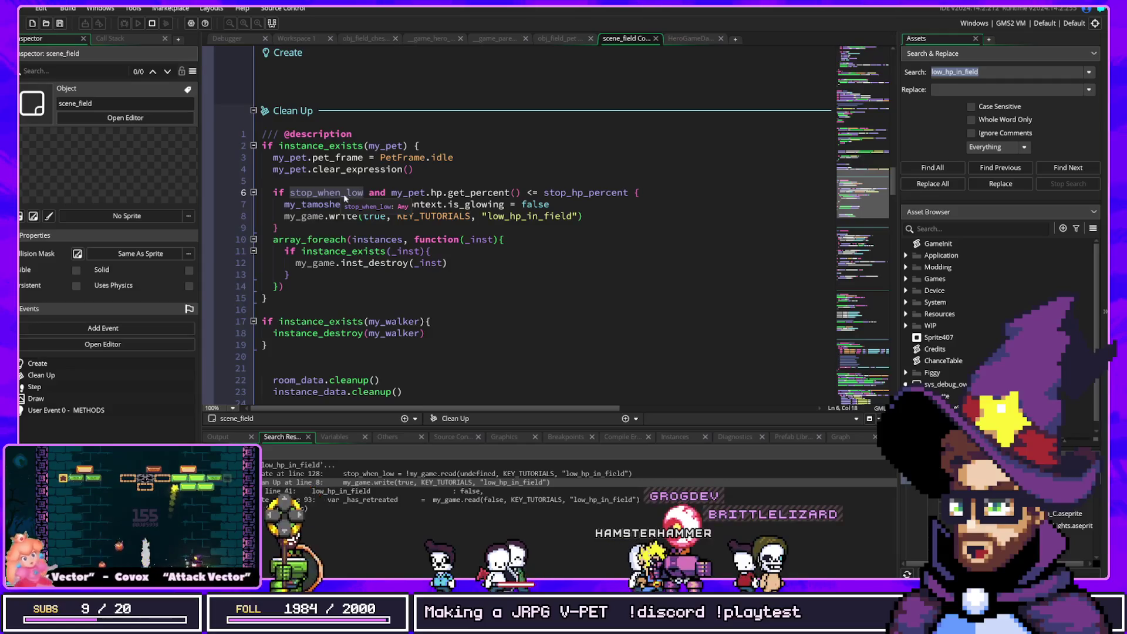
{"action": "double_click", "coordinate": [545, 192]}
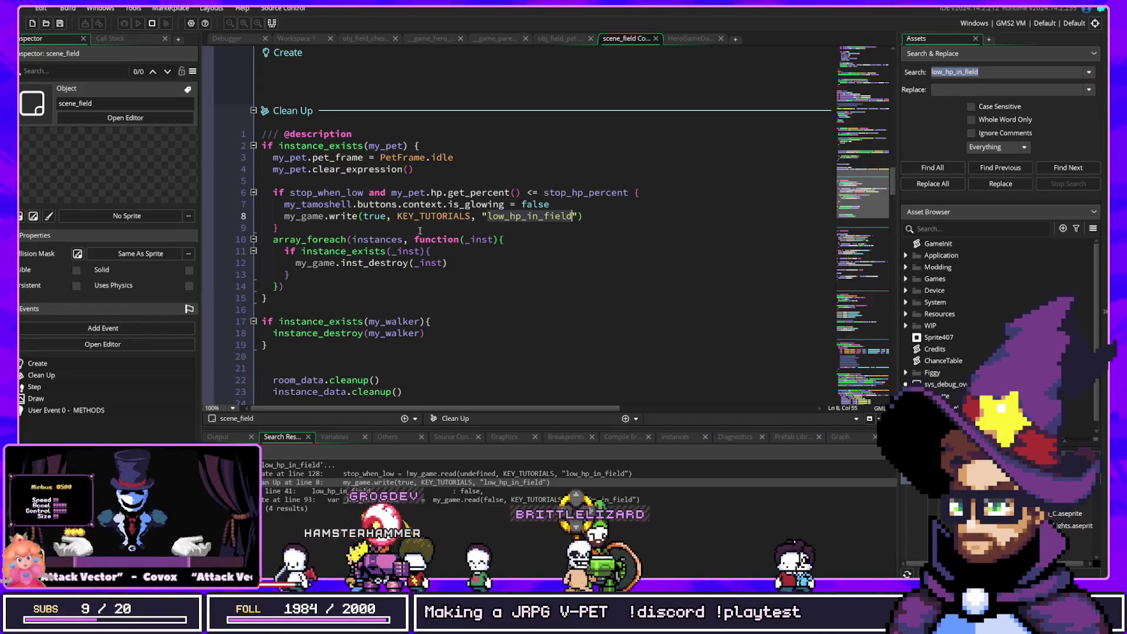
{"action": "double_click", "coordinate": [403, 473]}
{"action": "scroll", "coordinate": [378, 242], "scroll_direction": "up", "scroll_amount": 2}
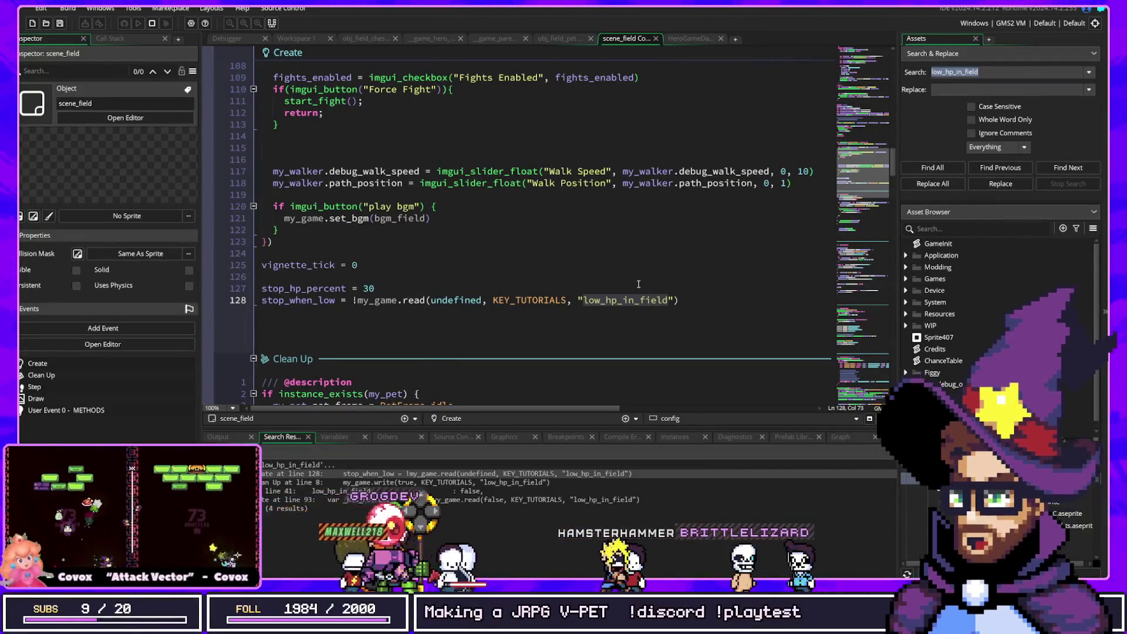
Append 'and not my_game.is_connected_to_twitch' to line 128 and rebuild the game with F5
{"action": "left_click", "coordinate": [598, 301]}
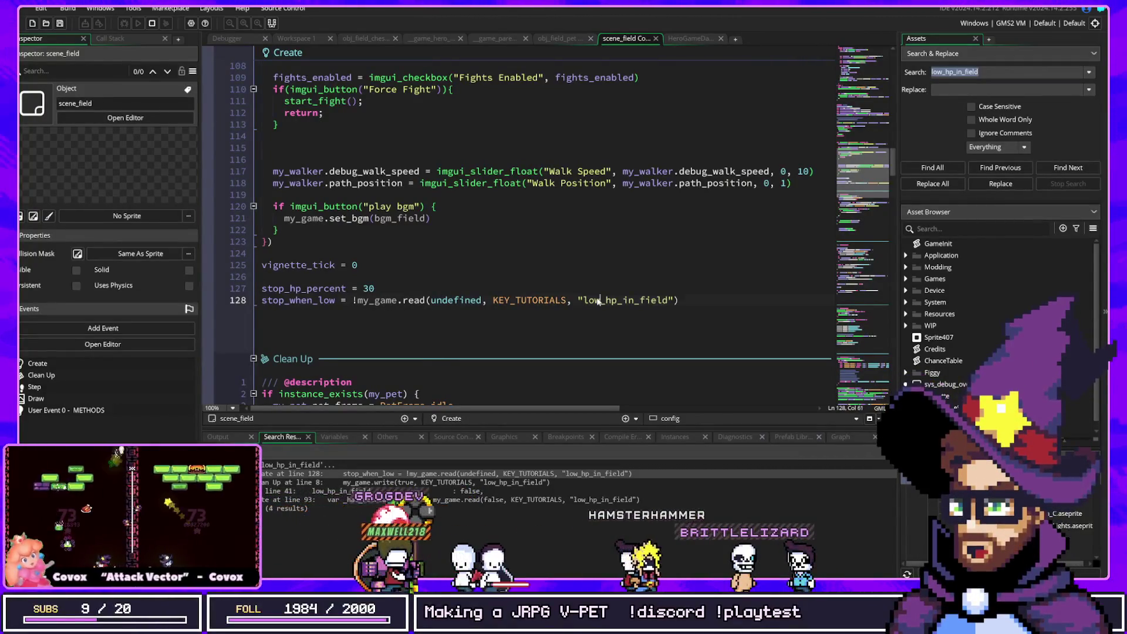
{"action": "left_click", "coordinate": [695, 306]}
{"action": "type", "text": "and not my_game.is_connected_to_twitch"}
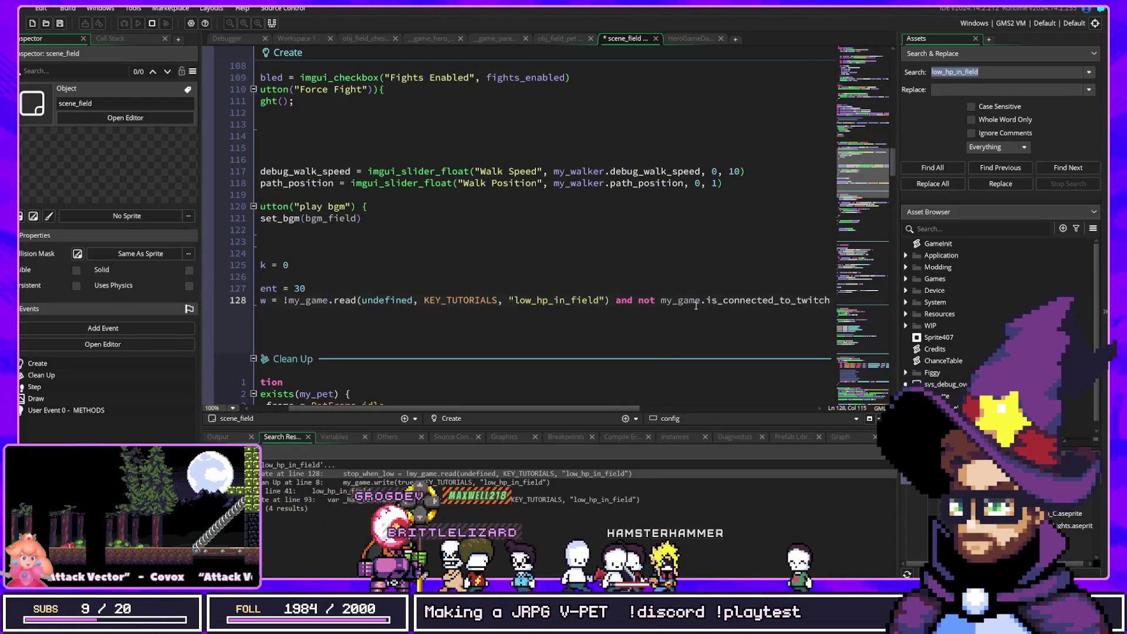
{"action": "left_click", "coordinate": [657, 300]}
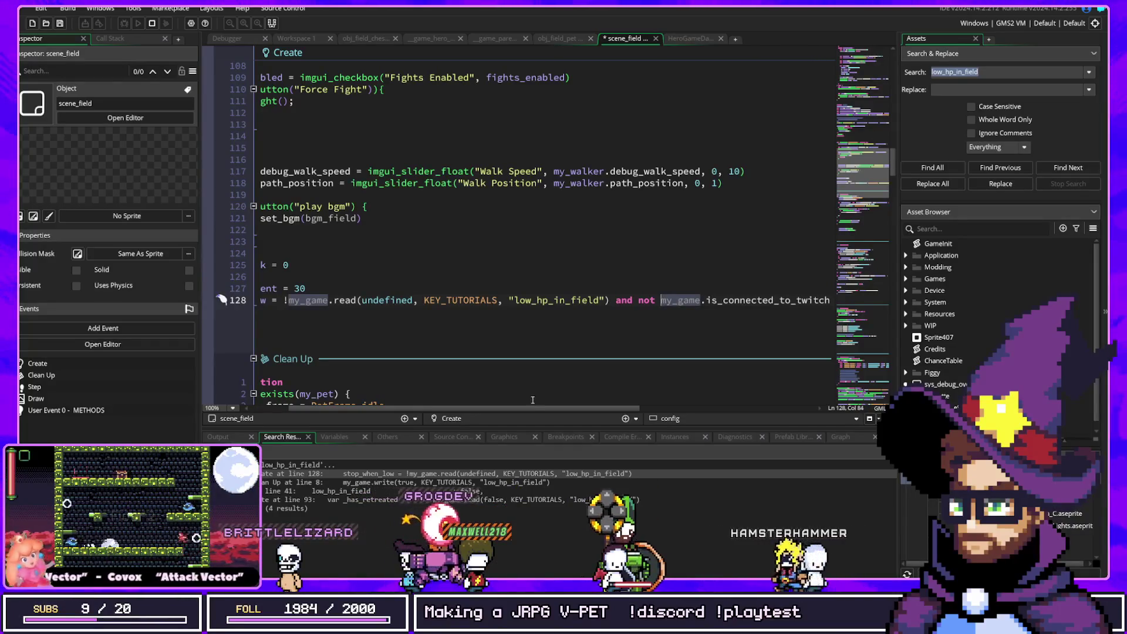
{"action": "left_click_drag", "start_coordinate": [521, 408], "coordinate": [461, 413]}
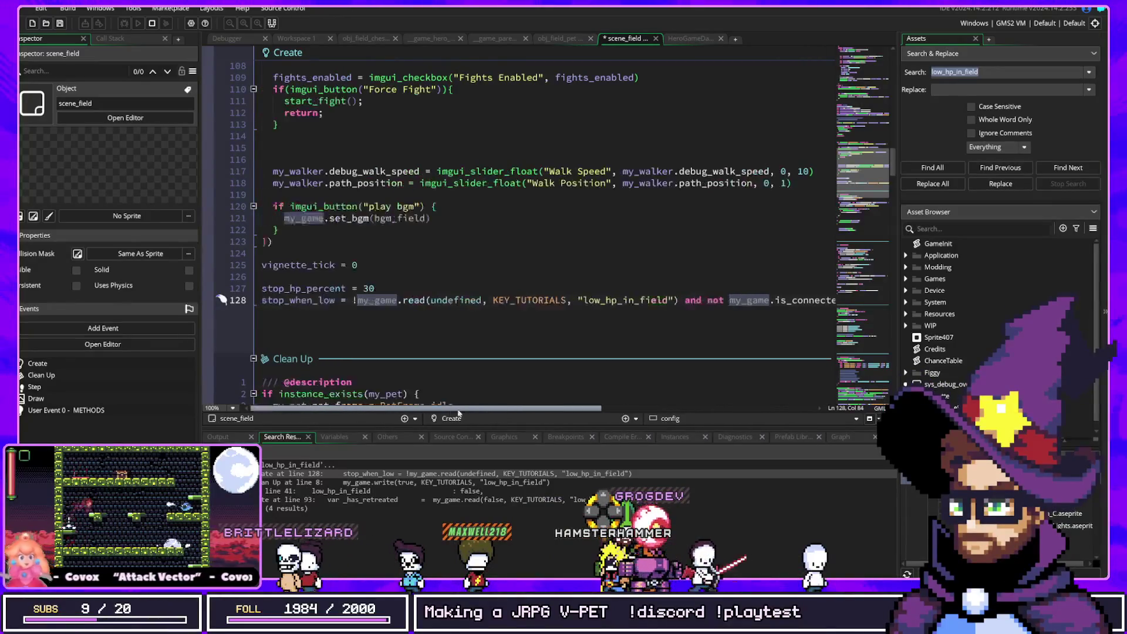
{"action": "key", "text": "F5"}
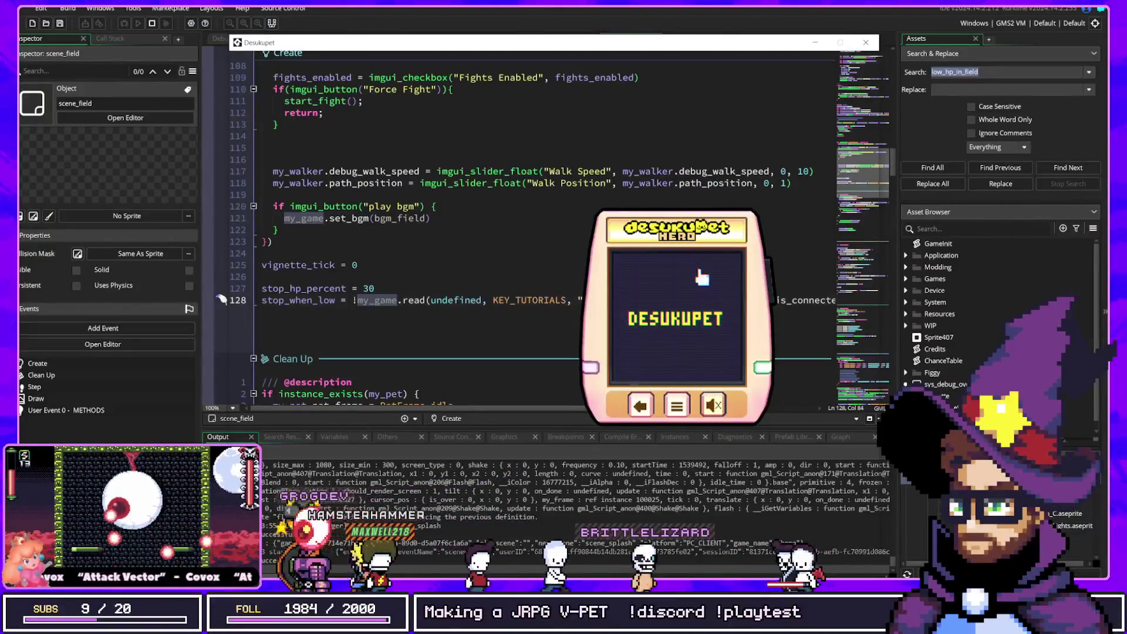
{"action": "left_click", "coordinate": [693, 272]}
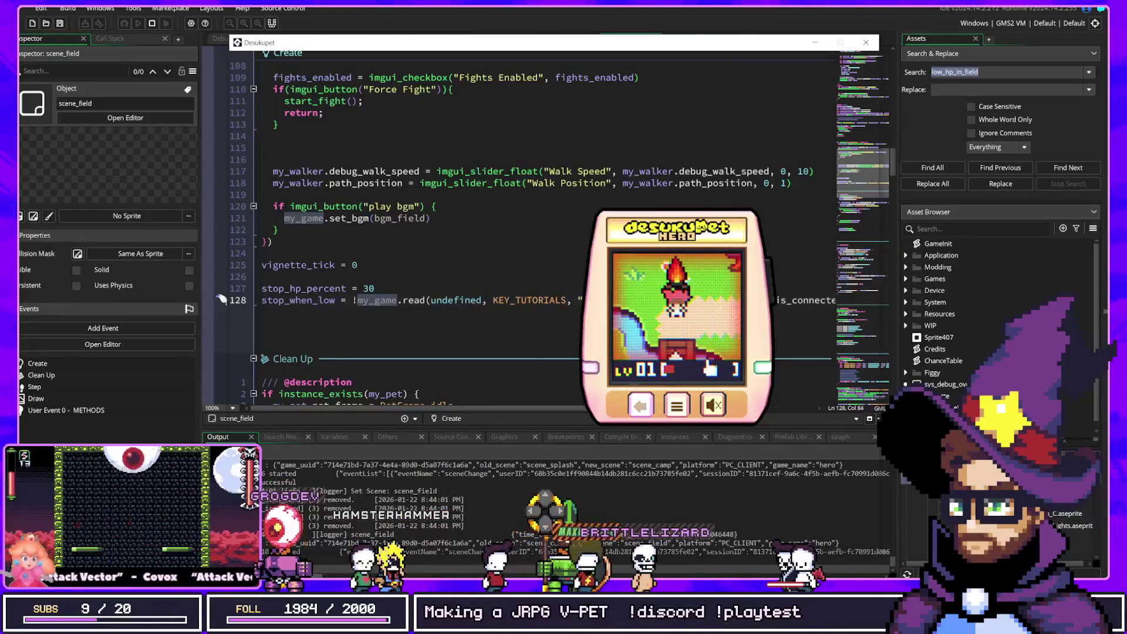
{"action": "key", "text": "F1"}
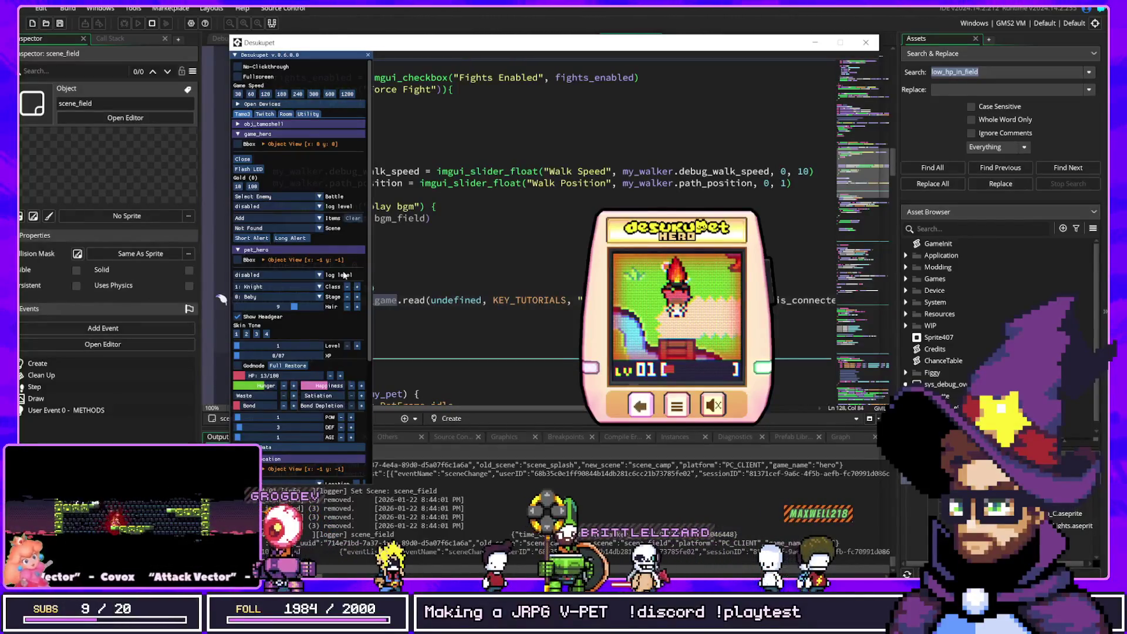
{"action": "left_click", "coordinate": [578, 16]}
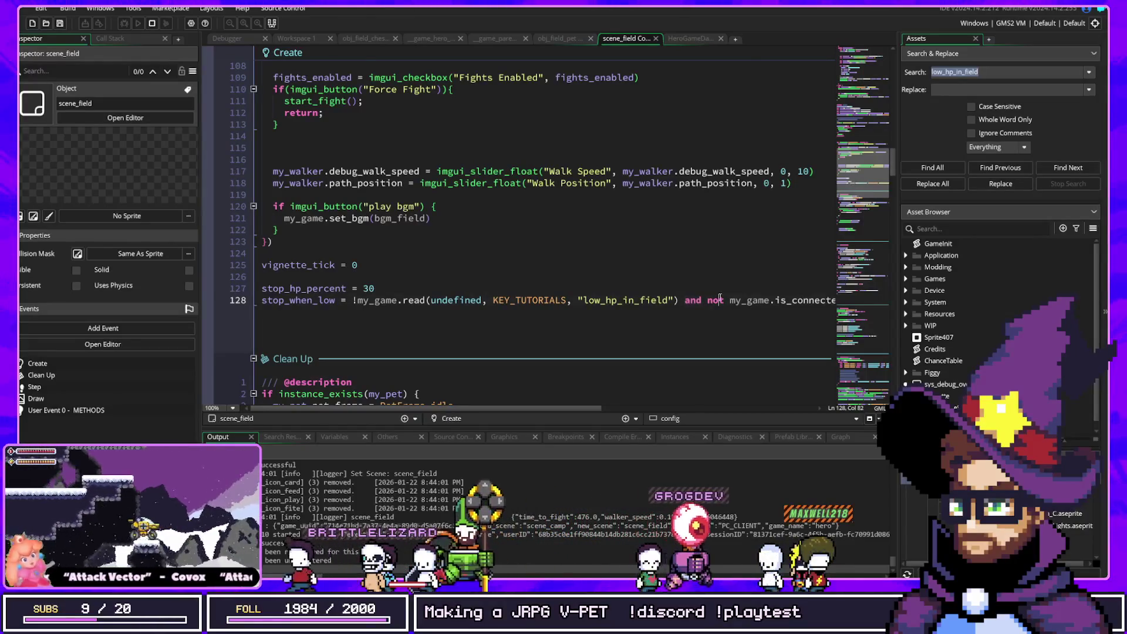
{"action": "key", "text": "alt+Tab"}
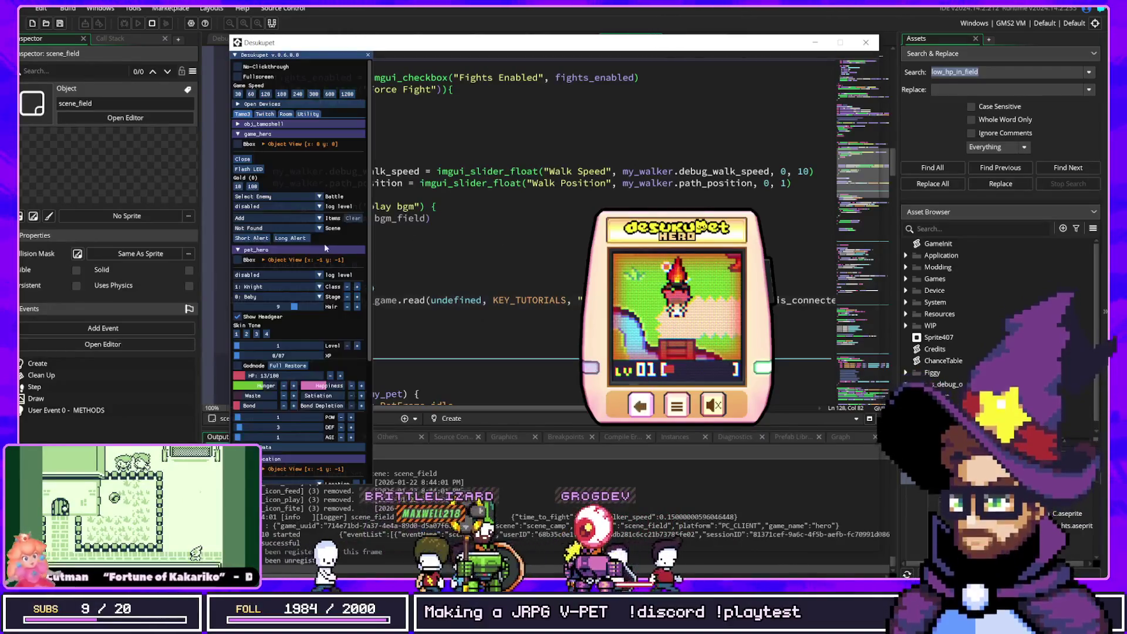
{"action": "left_click", "coordinate": [866, 44]}
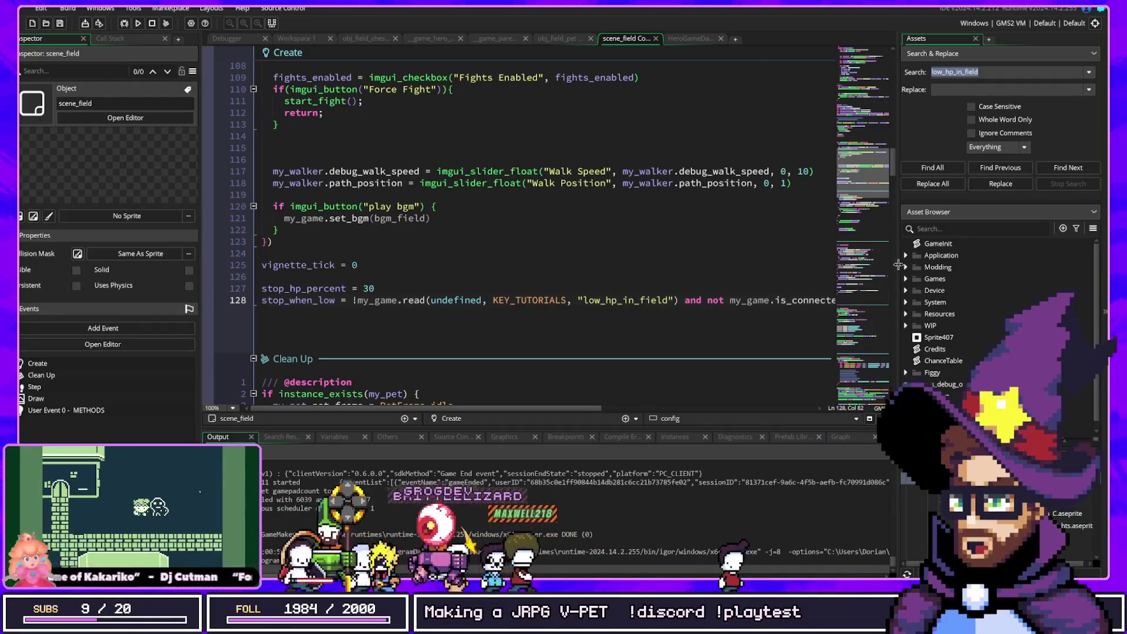
Widen the code editor, select line 128 up to the Twitch check, and switch to obj_field_pet
{"action": "left_click_drag", "start_coordinate": [898, 265], "coordinate": [1045, 265]}
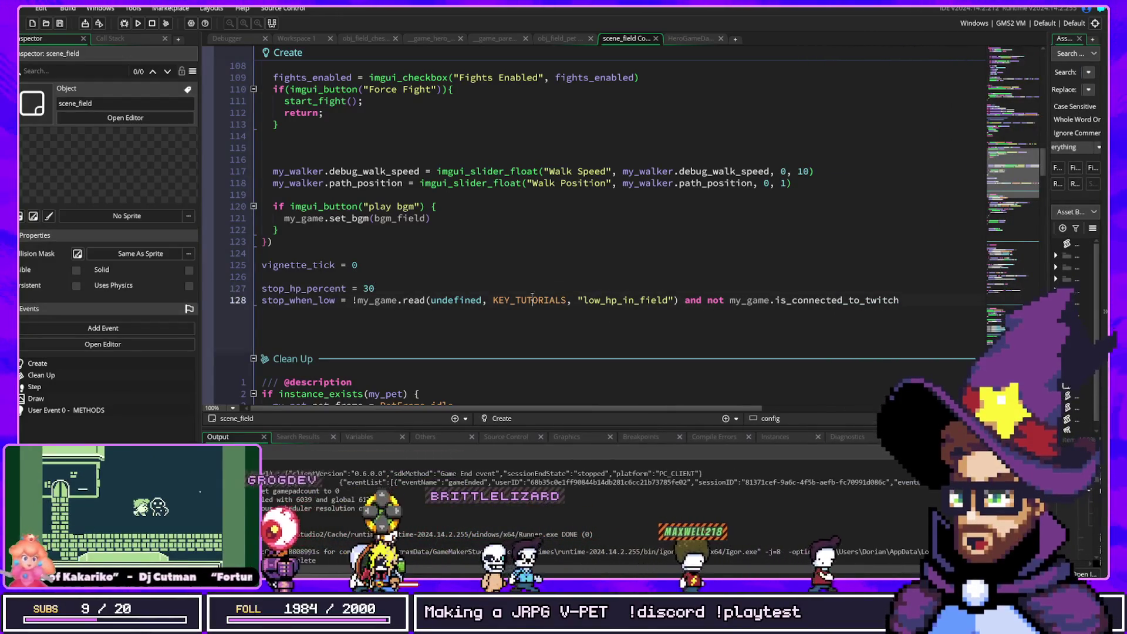
{"action": "left_click_drag", "start_coordinate": [531, 292], "coordinate": [828, 292]}
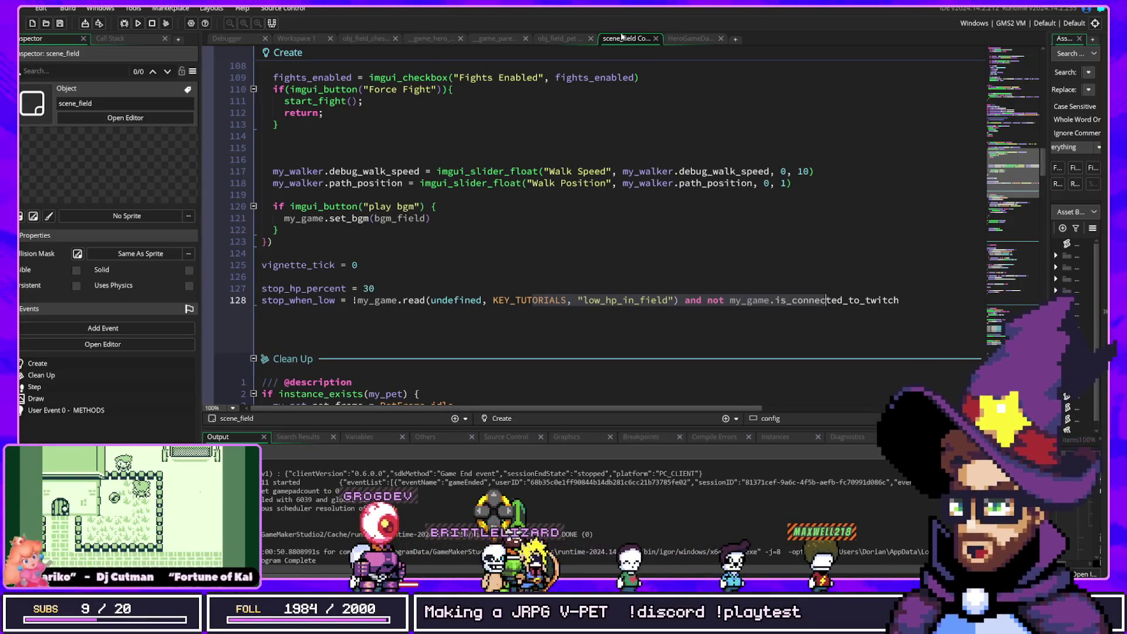
{"action": "left_click", "coordinate": [554, 39]}
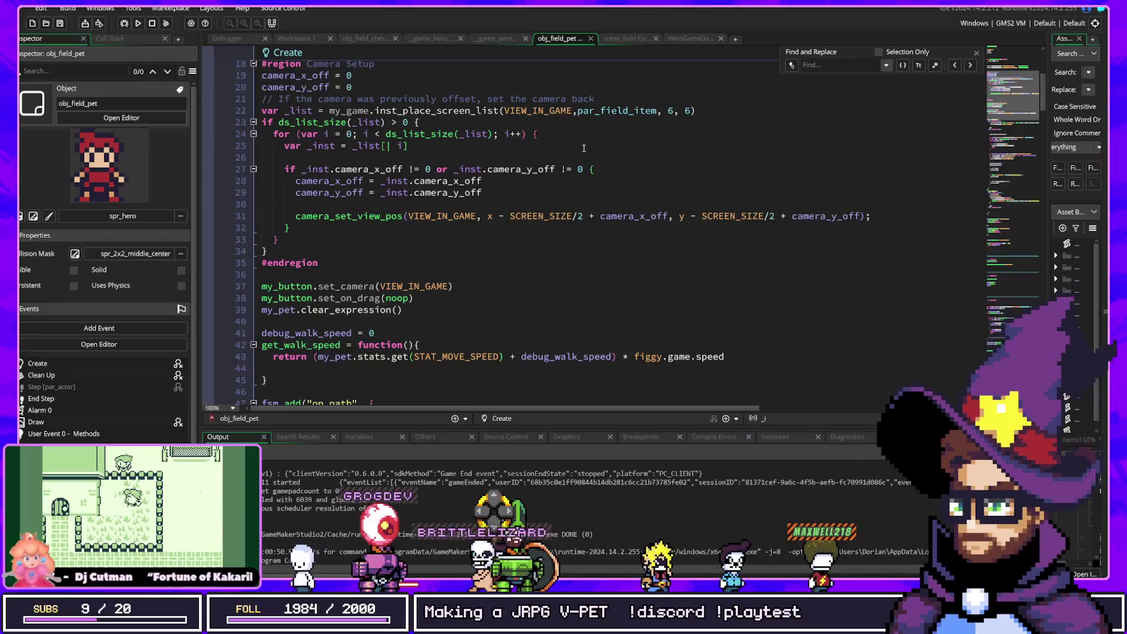
Show the top of obj_field_pet's Create code, then bring up the No Rest for the Wicked Steam page
{"action": "scroll", "coordinate": [447, 276], "scroll_direction": "down", "scroll_amount": 5}
{"action": "scroll", "coordinate": [447, 275], "scroll_direction": "up", "scroll_amount": 9}
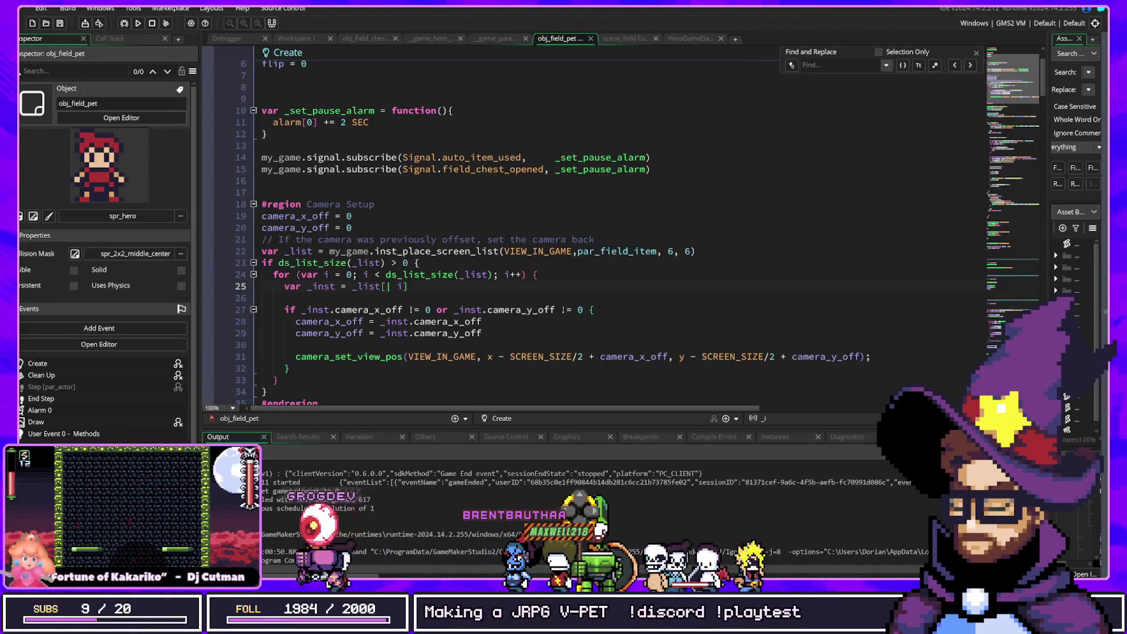
{"action": "key", "text": "alt+Tab"}
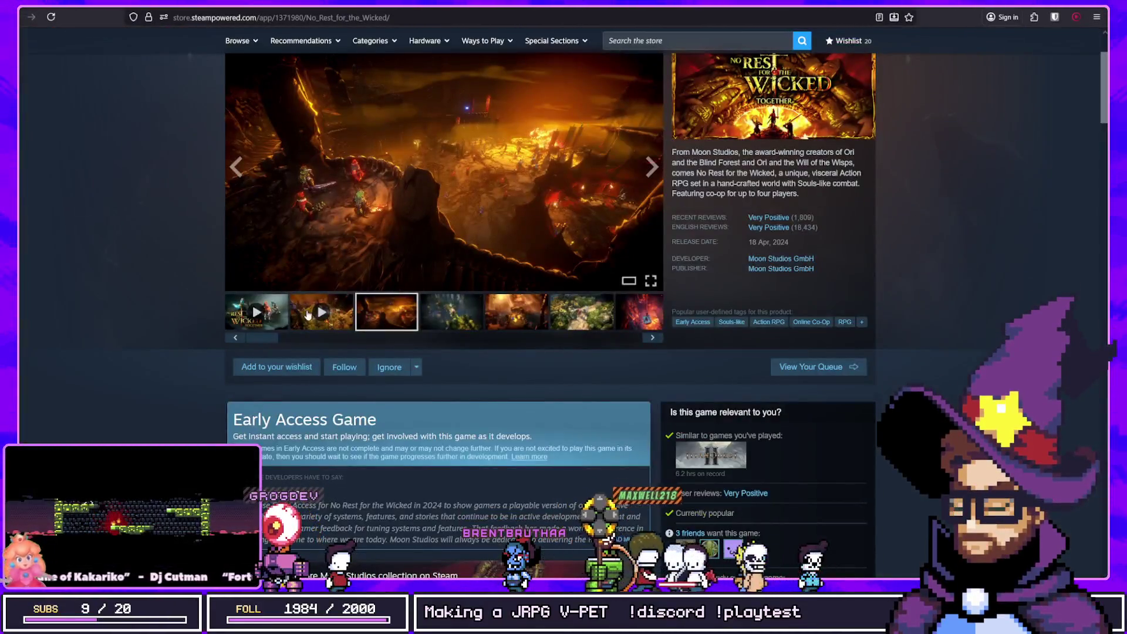
Play the first No Rest for the Wicked trailer from 0:49, then return to GameMaker
{"action": "left_click", "coordinate": [264, 309]}
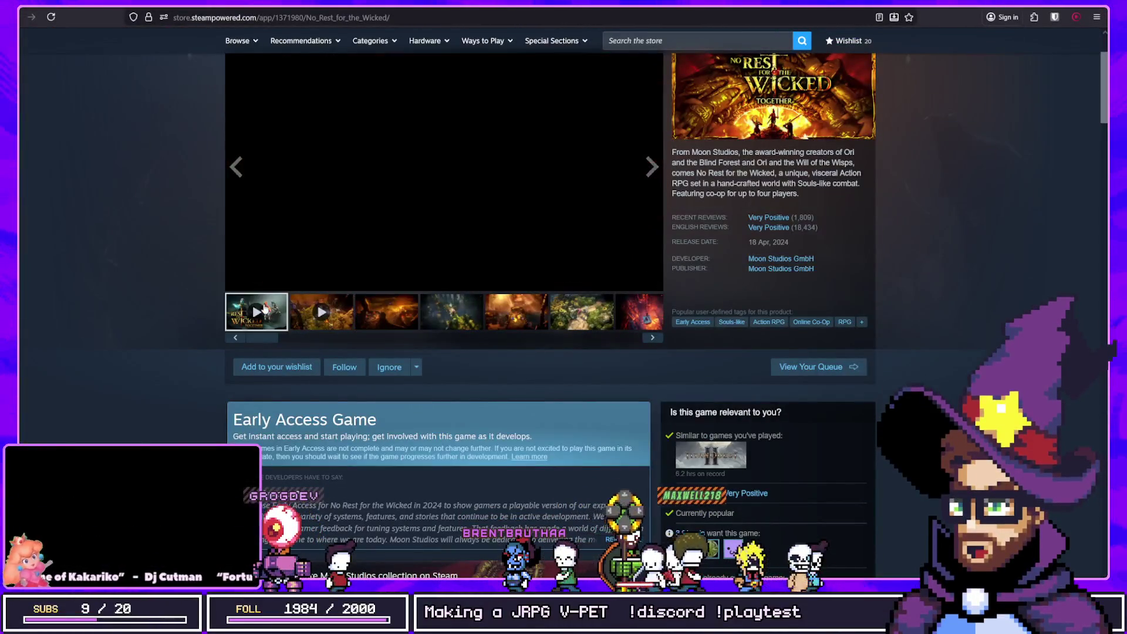
{"action": "left_click", "coordinate": [331, 267]}
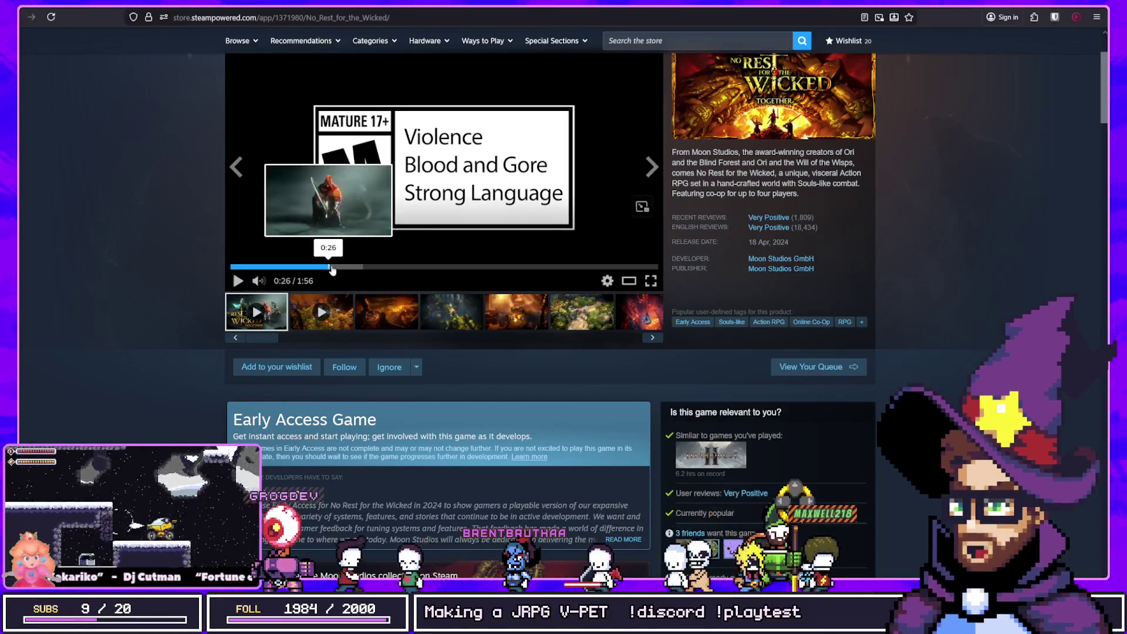
{"action": "left_click", "coordinate": [413, 268]}
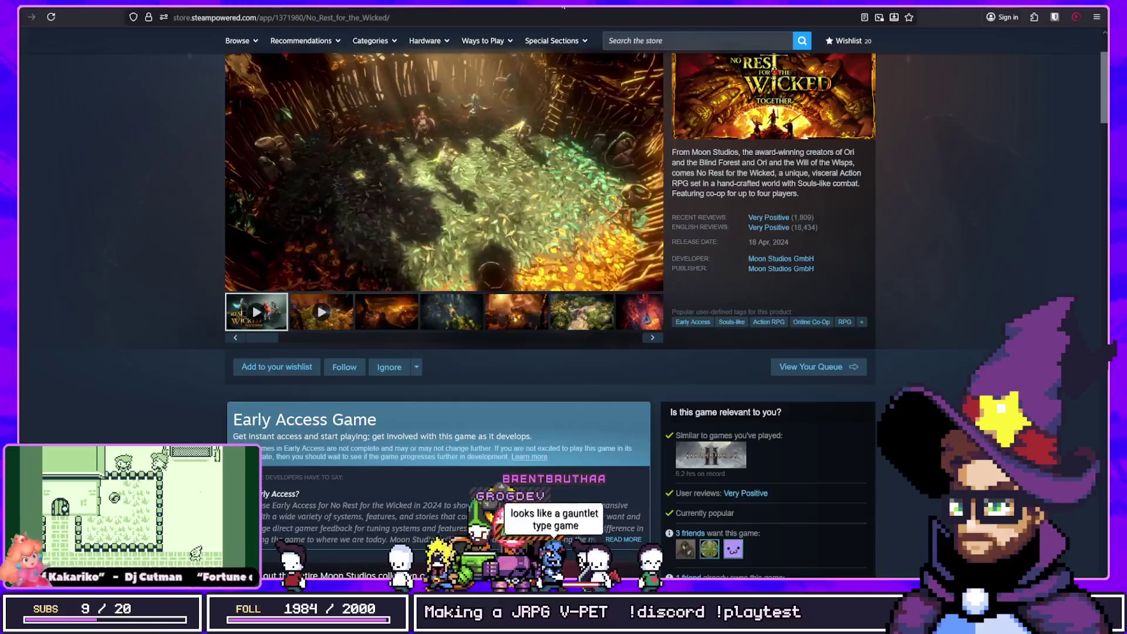
{"action": "key", "text": "alt+Tab"}
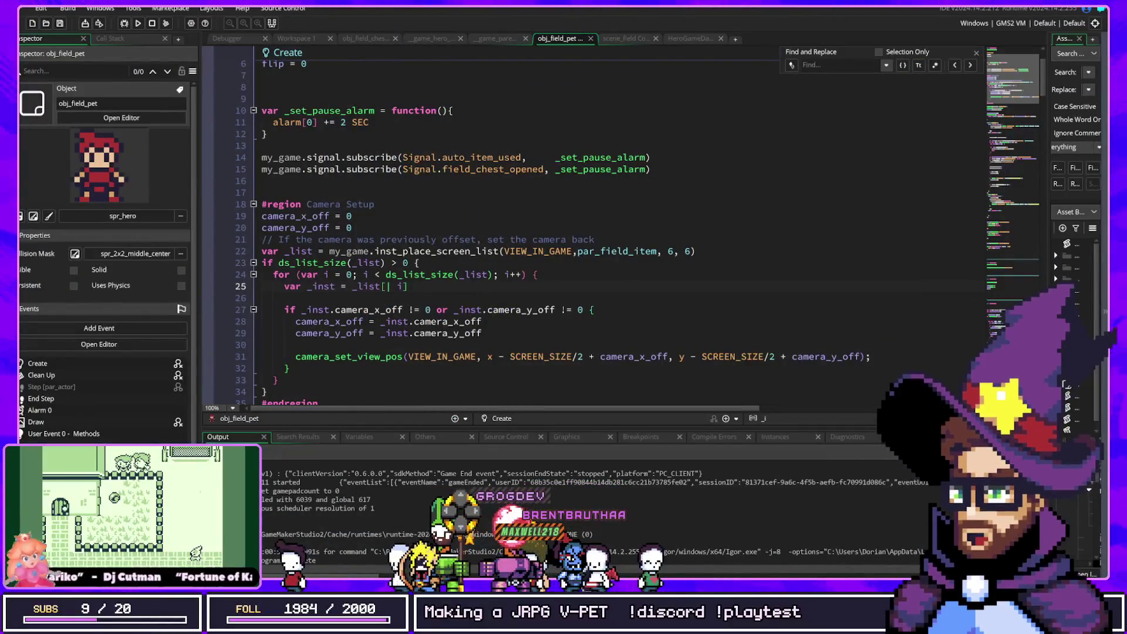
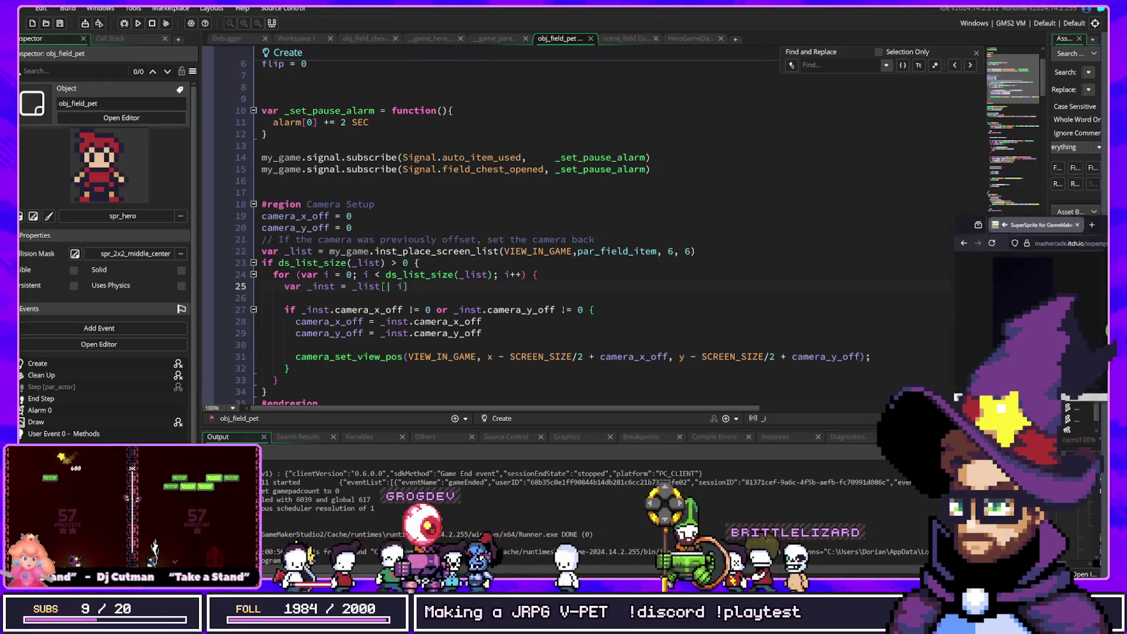
Play the SuperSprite frog demos: wave(), breathe(), jump(), squish(), spin(), then shove(30, 96)
{"action": "key", "text": "alt+Tab"}
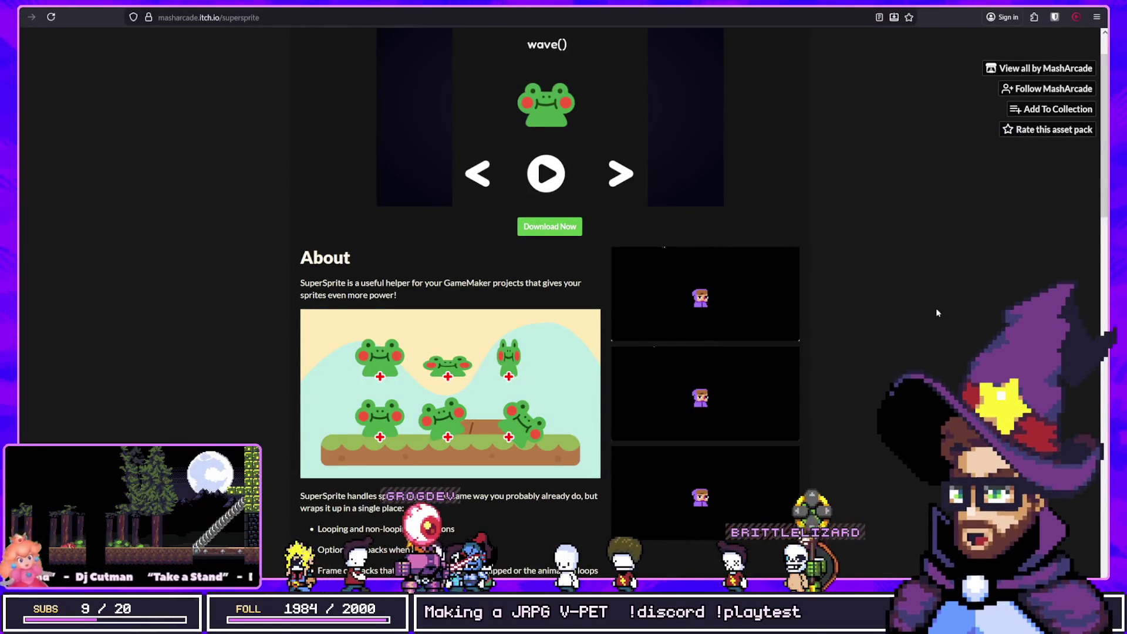
{"action": "left_click", "coordinate": [546, 173]}
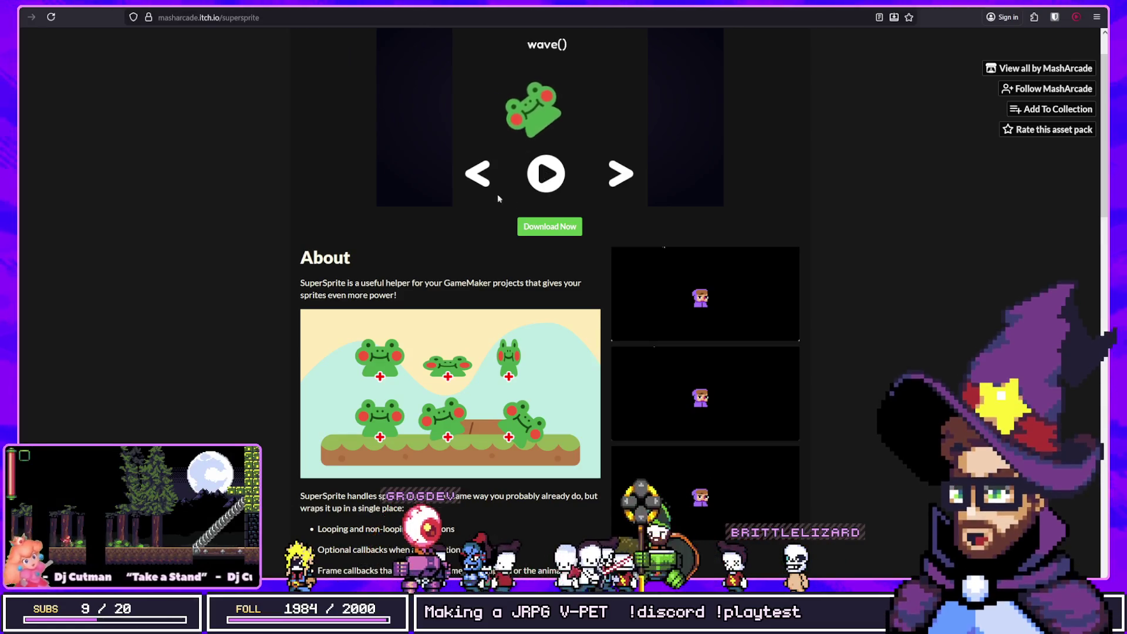
{"action": "left_click", "coordinate": [624, 178]}
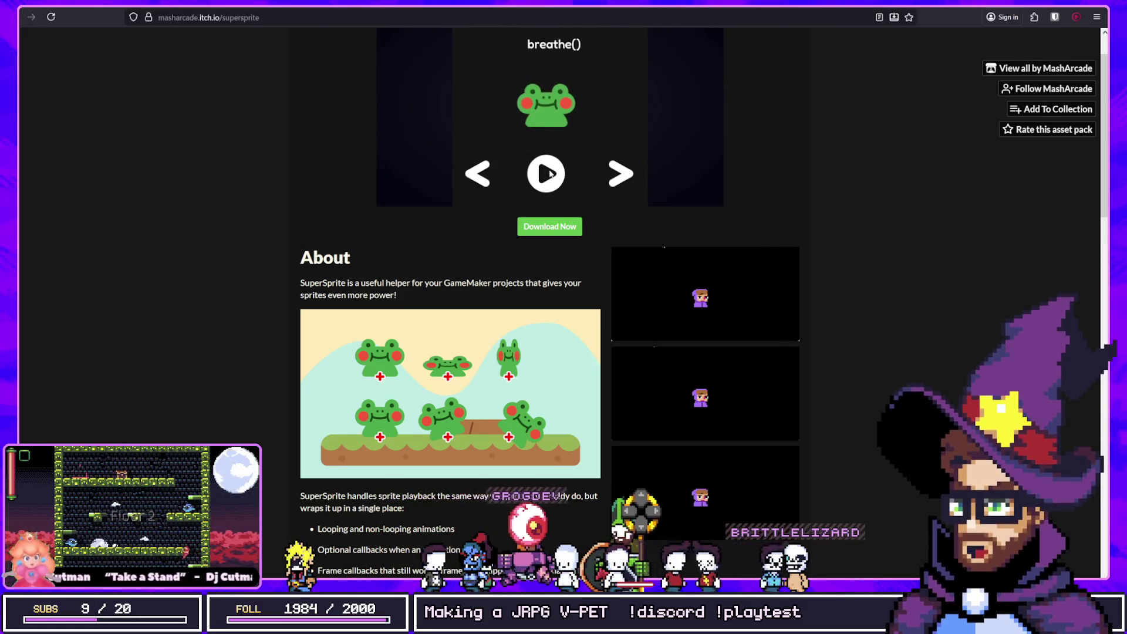
{"action": "left_click", "coordinate": [624, 176]}
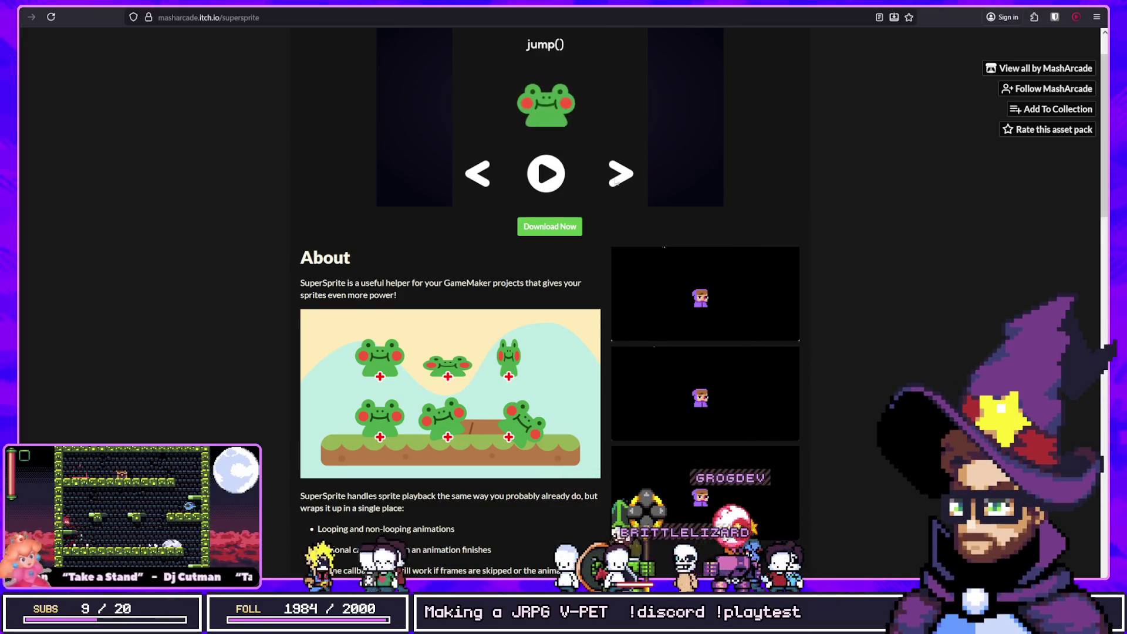
{"action": "left_click", "coordinate": [557, 178]}
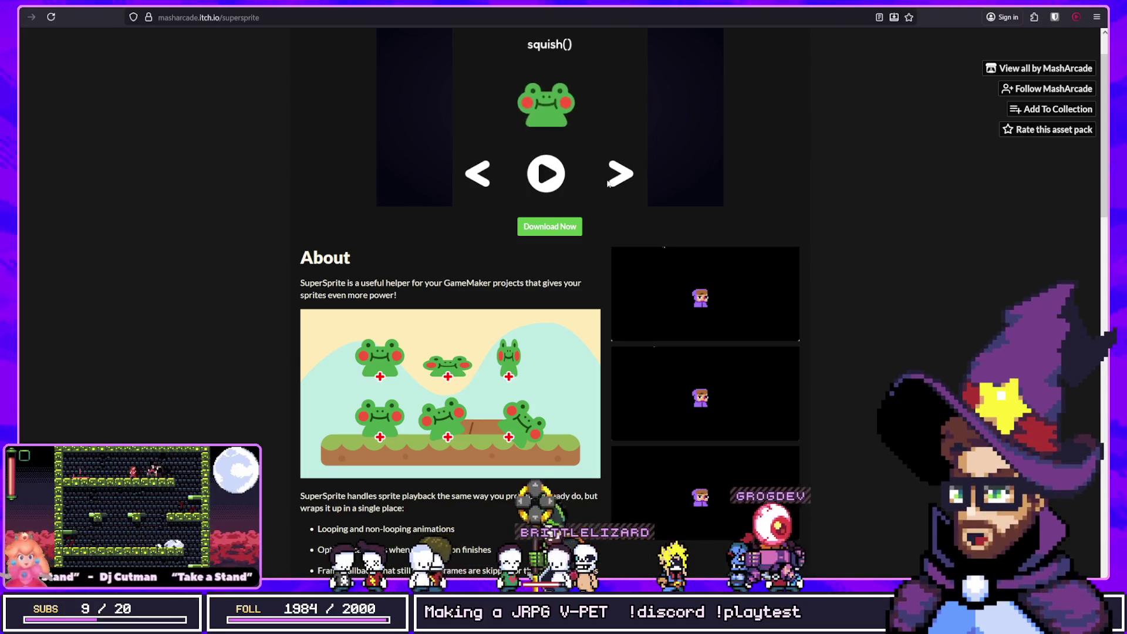
{"action": "left_click", "coordinate": [551, 173]}
{"action": "left_click", "coordinate": [554, 178]}
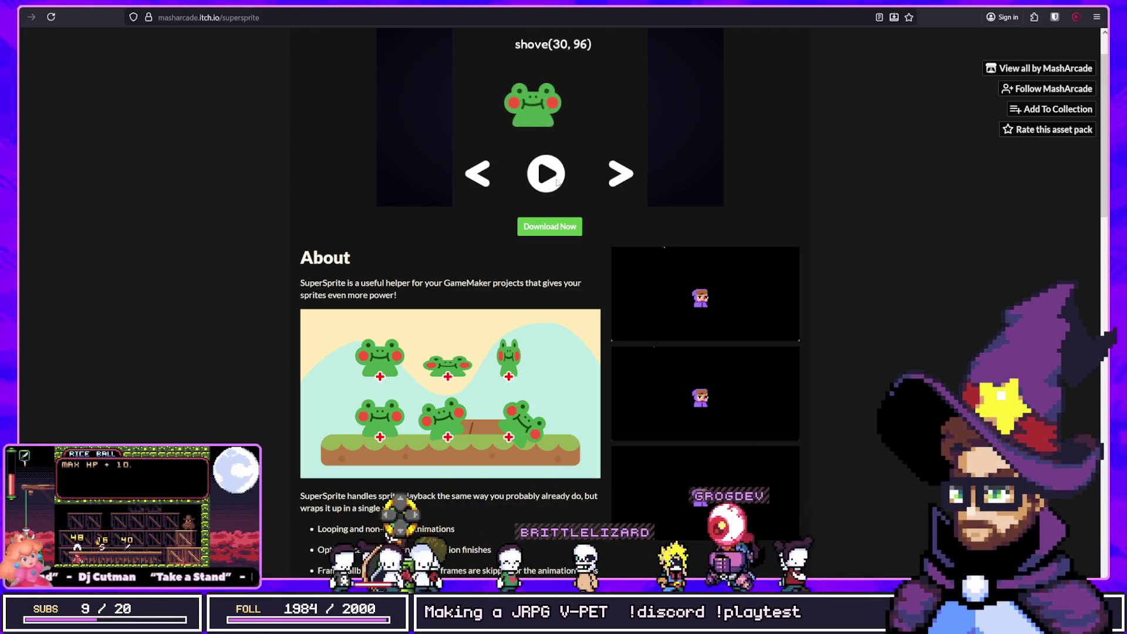
{"action": "key", "text": "alt+Tab"}
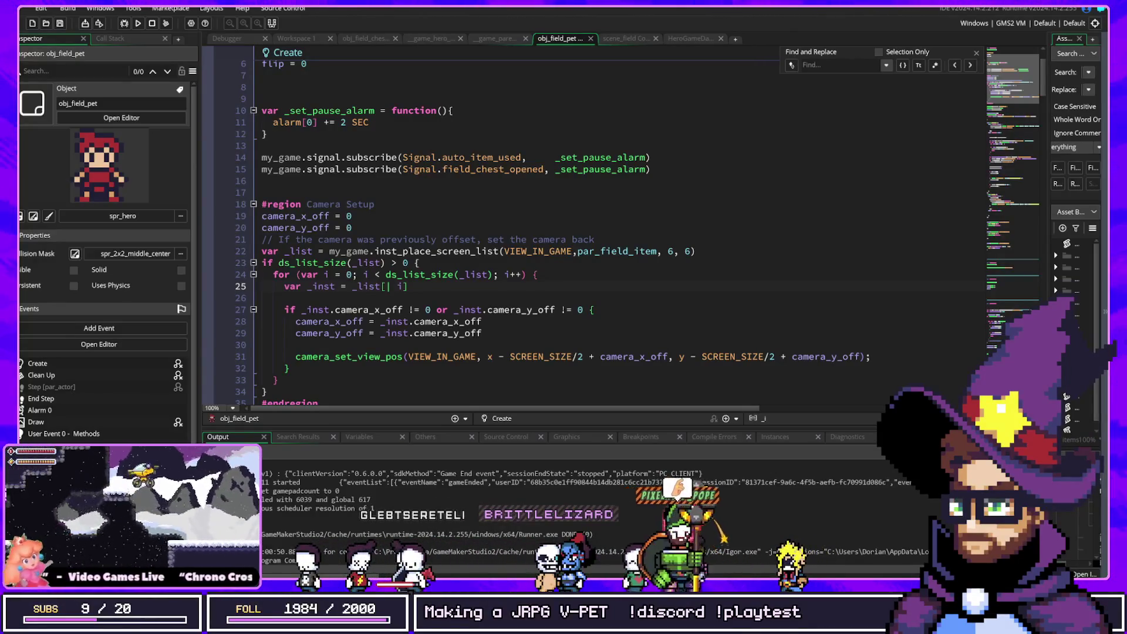
{"action": "left_click", "coordinate": [637, 333]}
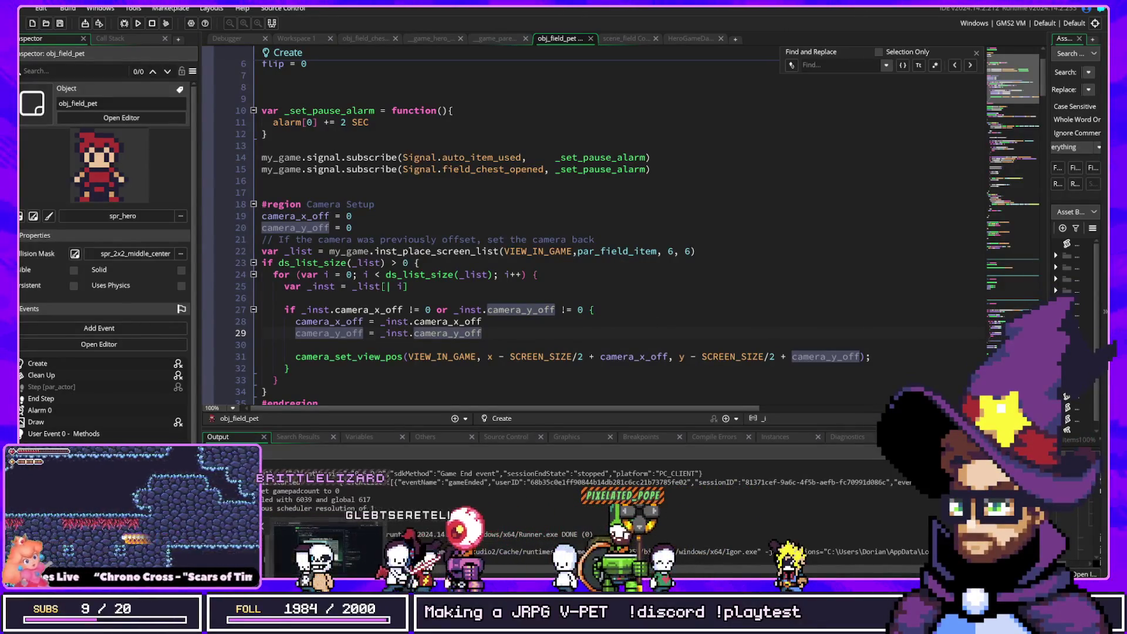
{"action": "left_click", "coordinate": [548, 274]}
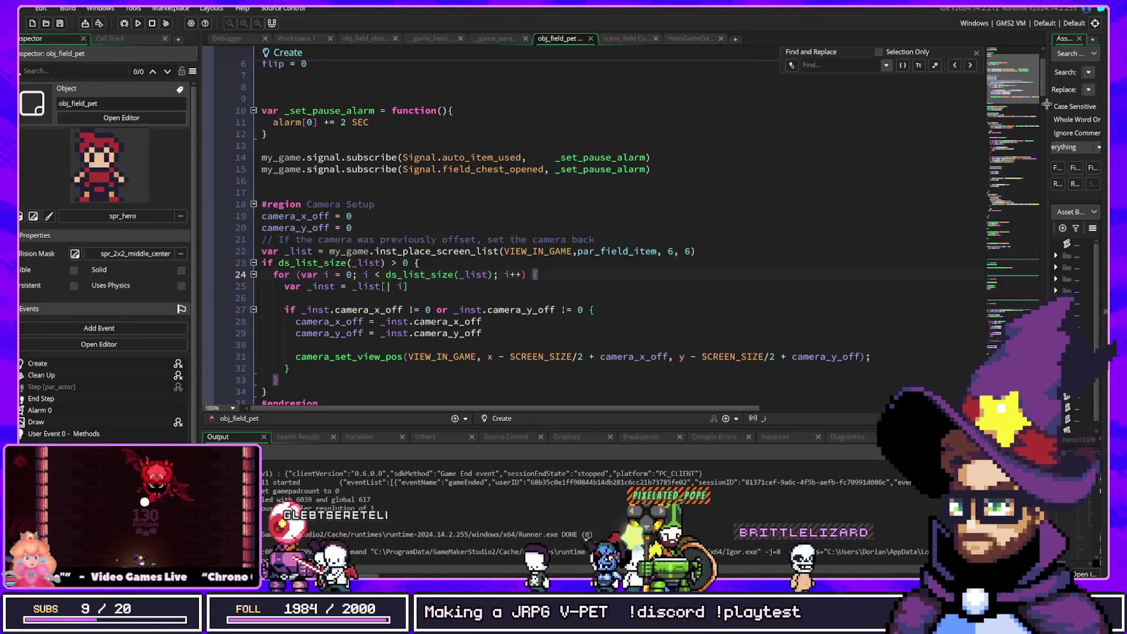
Widen the Search & Replace panel, float it as a window, then close it
{"action": "left_click_drag", "start_coordinate": [1051, 106], "coordinate": [909, 129]}
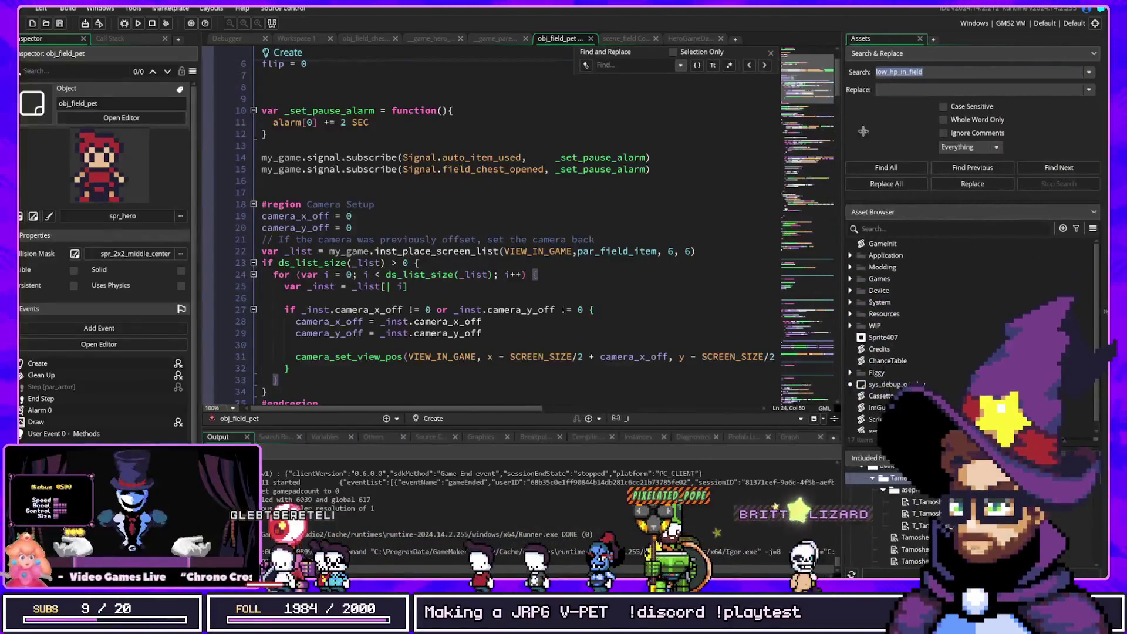
{"action": "left_click_drag", "start_coordinate": [969, 53], "coordinate": [668, 109]}
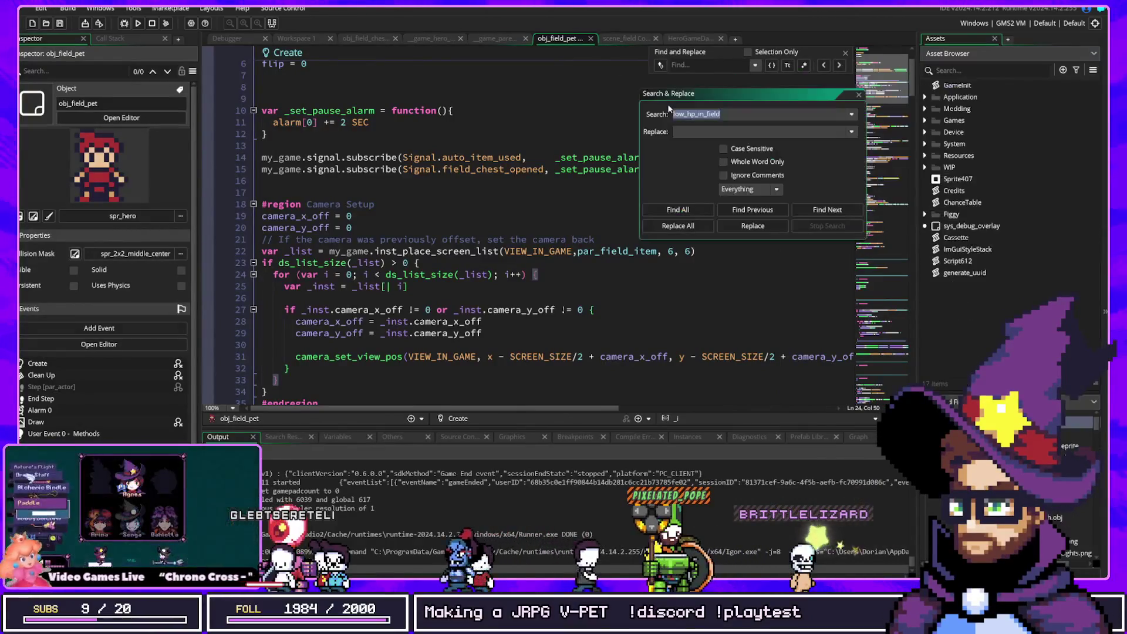
{"action": "left_click", "coordinate": [857, 96]}
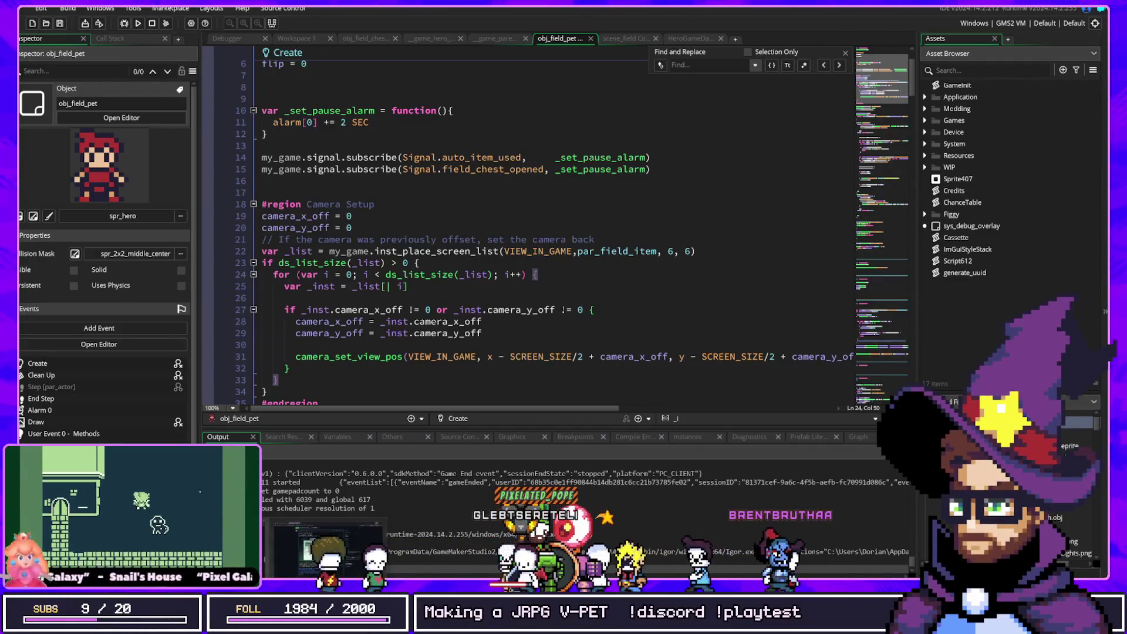
Skim the Tome Docs site and the GitHub issue page in the browser
{"action": "key", "text": "alt+Tab"}
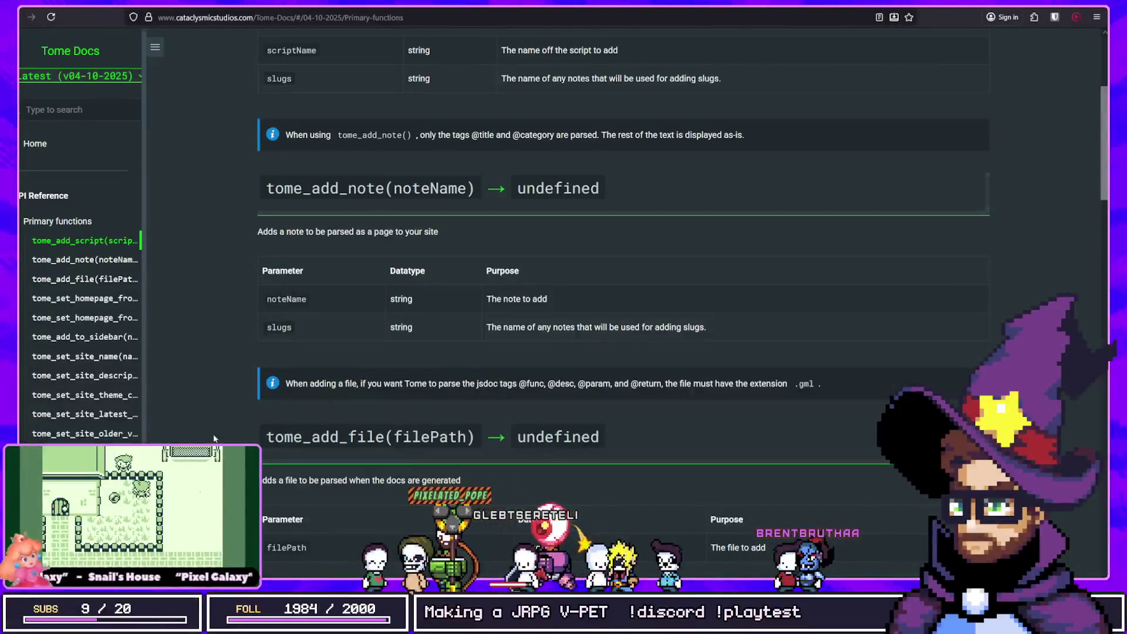
{"action": "scroll", "coordinate": [125, 269], "scroll_direction": "down", "scroll_amount": 5}
{"action": "scroll", "coordinate": [88, 269], "scroll_direction": "up", "scroll_amount": 5}
{"action": "scroll", "coordinate": [596, 275], "scroll_direction": "up", "scroll_amount": 4}
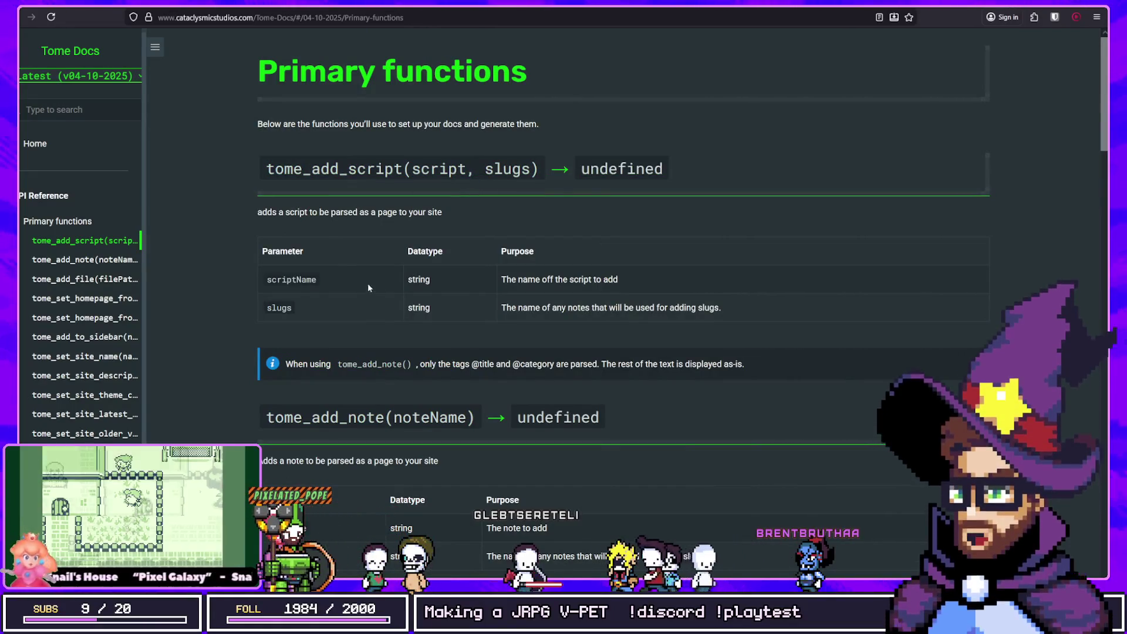
{"action": "key", "text": "alt+Tab"}
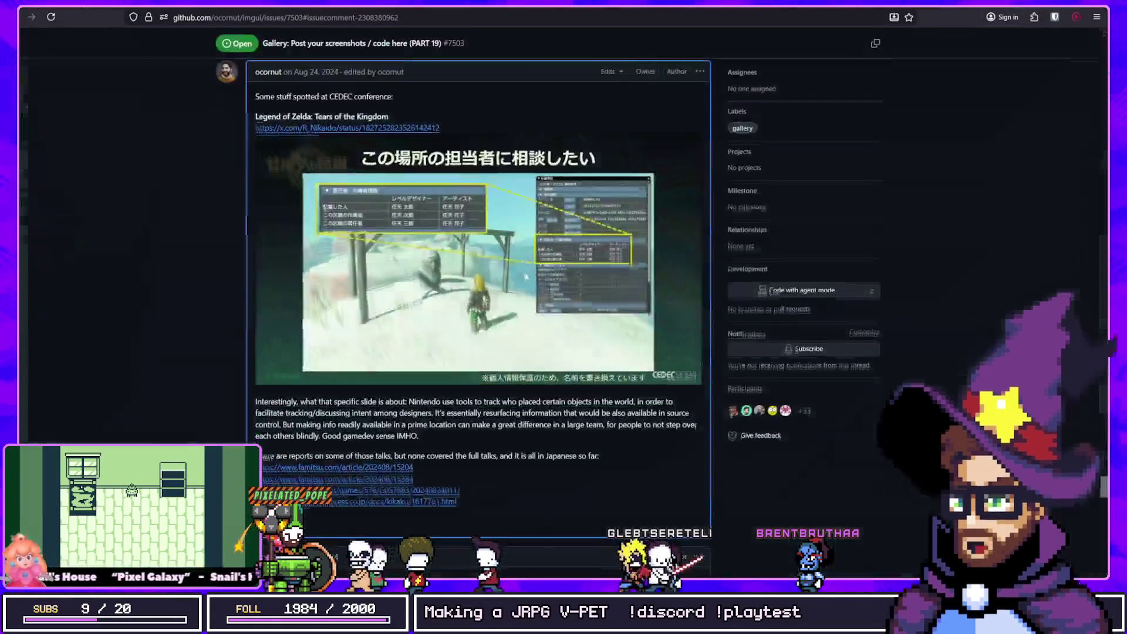
{"action": "scroll", "coordinate": [564, 317], "scroll_direction": "down", "scroll_amount": 3}
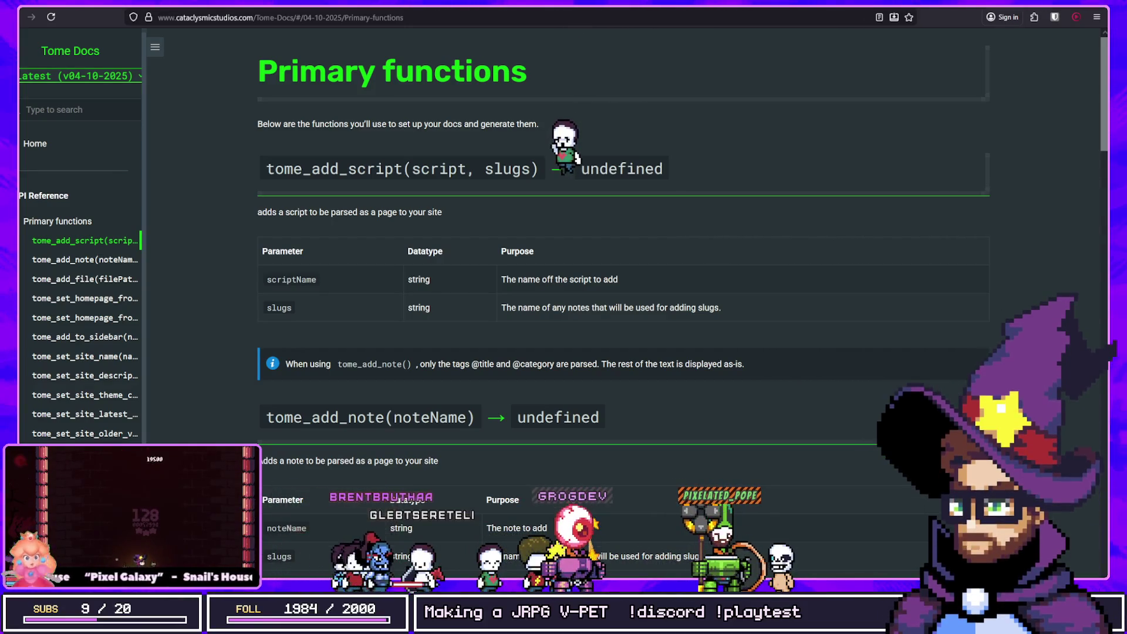
View the Resource(_max_value) constructor on the local RPGML Docs Resource page, then search GameMaker's assets
{"action": "key", "text": "ctrl+Tab"}
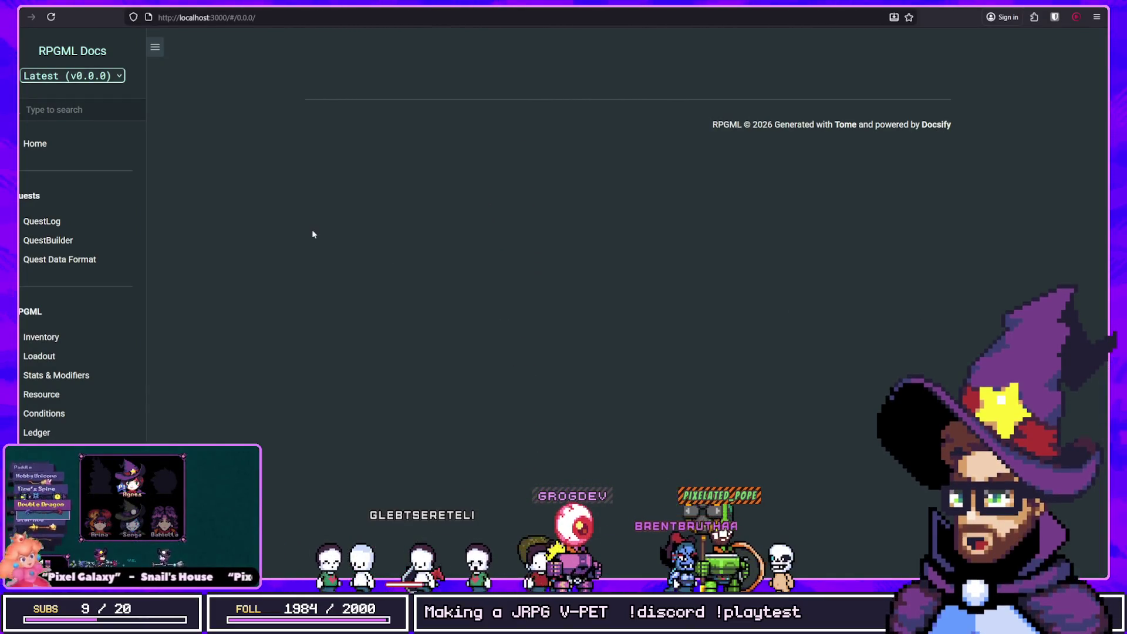
{"action": "left_click", "coordinate": [41, 395]}
{"action": "left_click", "coordinate": [367, 166]}
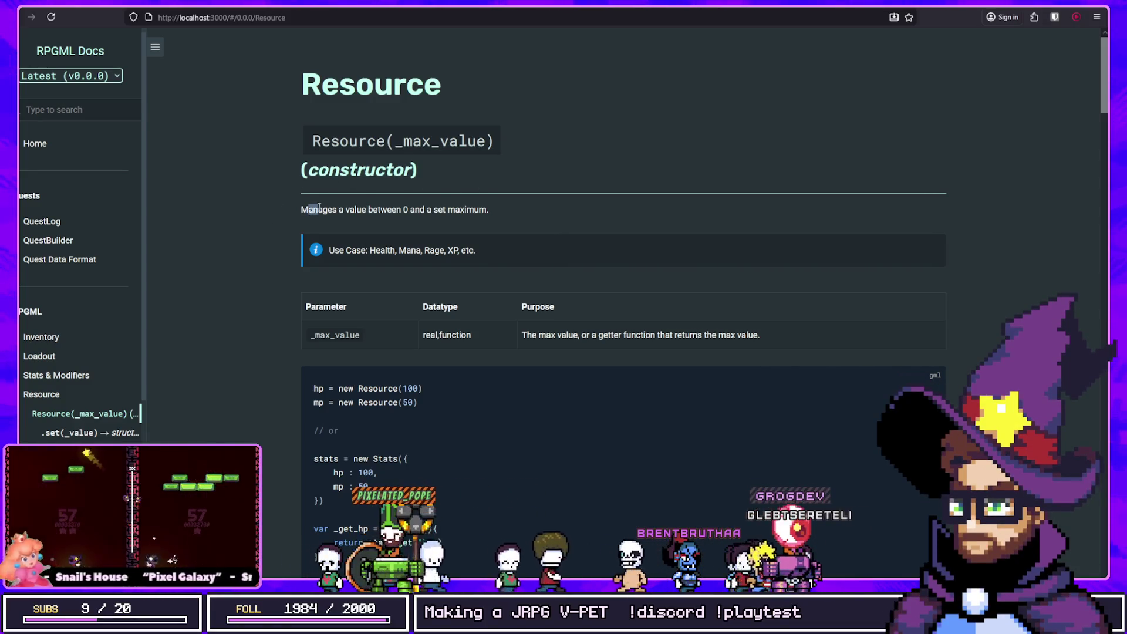
{"action": "left_click_drag", "start_coordinate": [332, 210], "coordinate": [431, 209]}
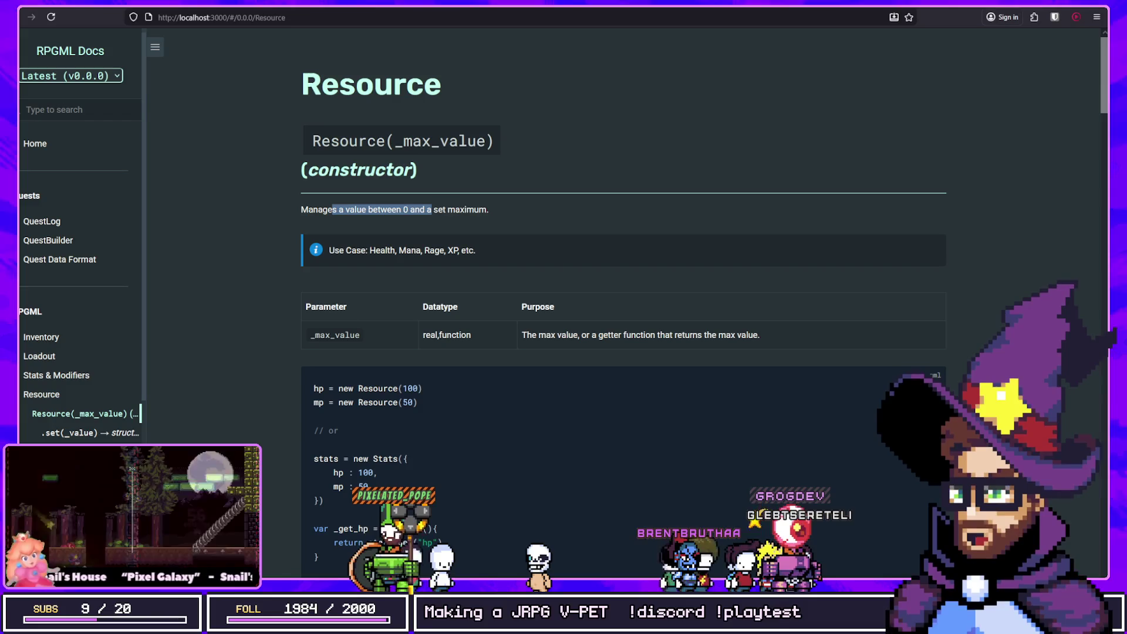
{"action": "key", "text": "alt+Tab"}
{"action": "key", "text": "ctrl+t"}
{"action": "type", "text": "resour"}
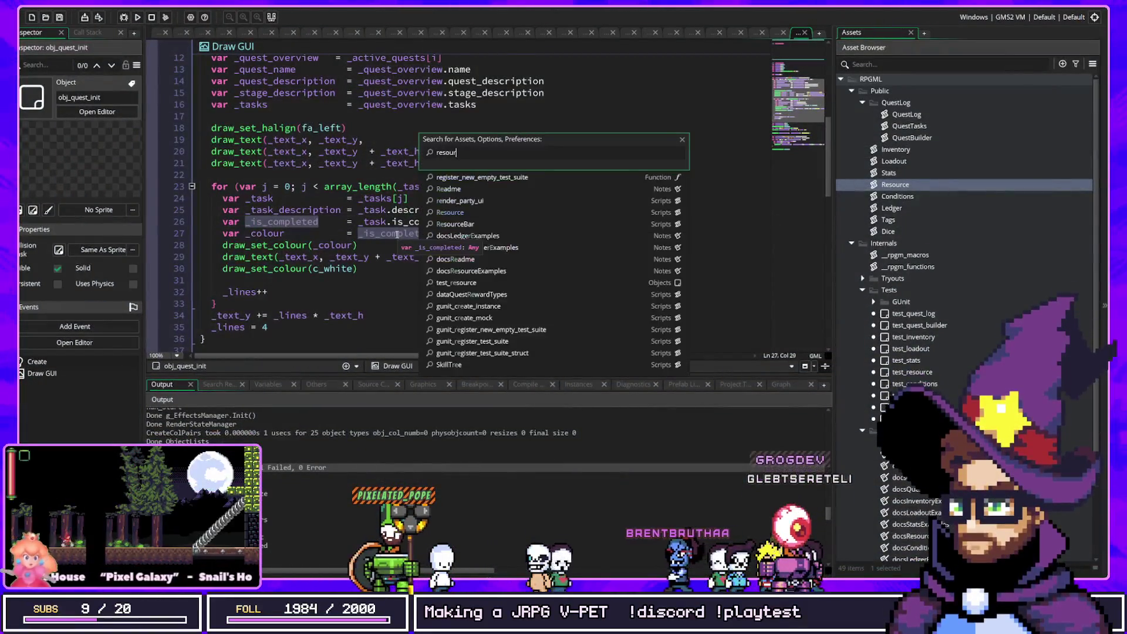
{"action": "type", "text": "ce"}
{"action": "key", "text": "Return"}
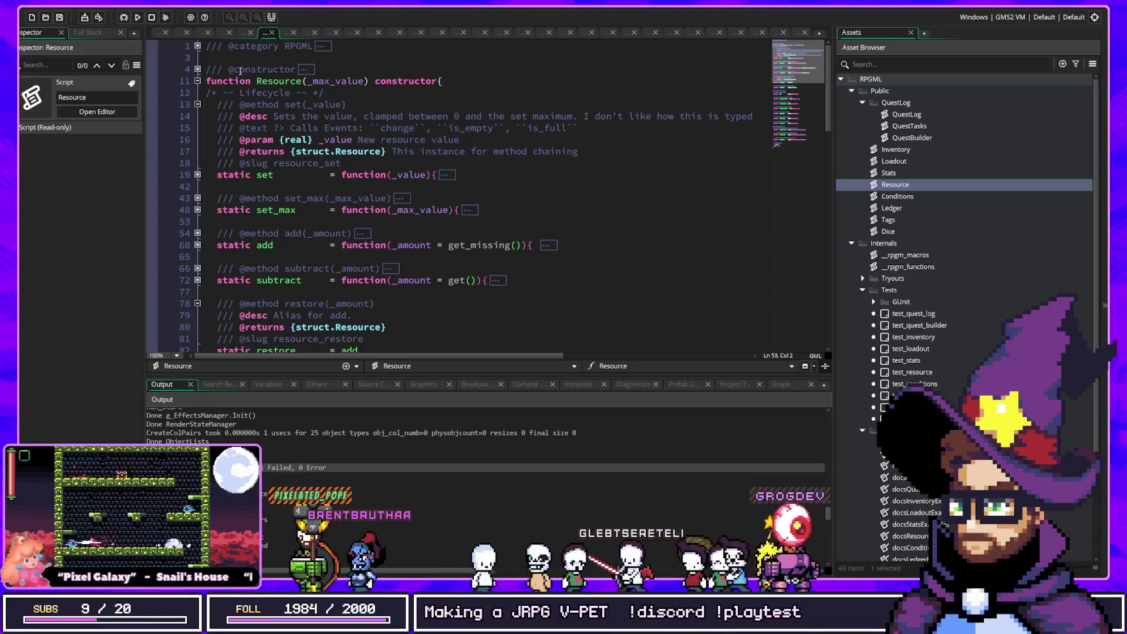
{"action": "left_click", "coordinate": [306, 69]}
{"action": "left_click", "coordinate": [246, 105]}
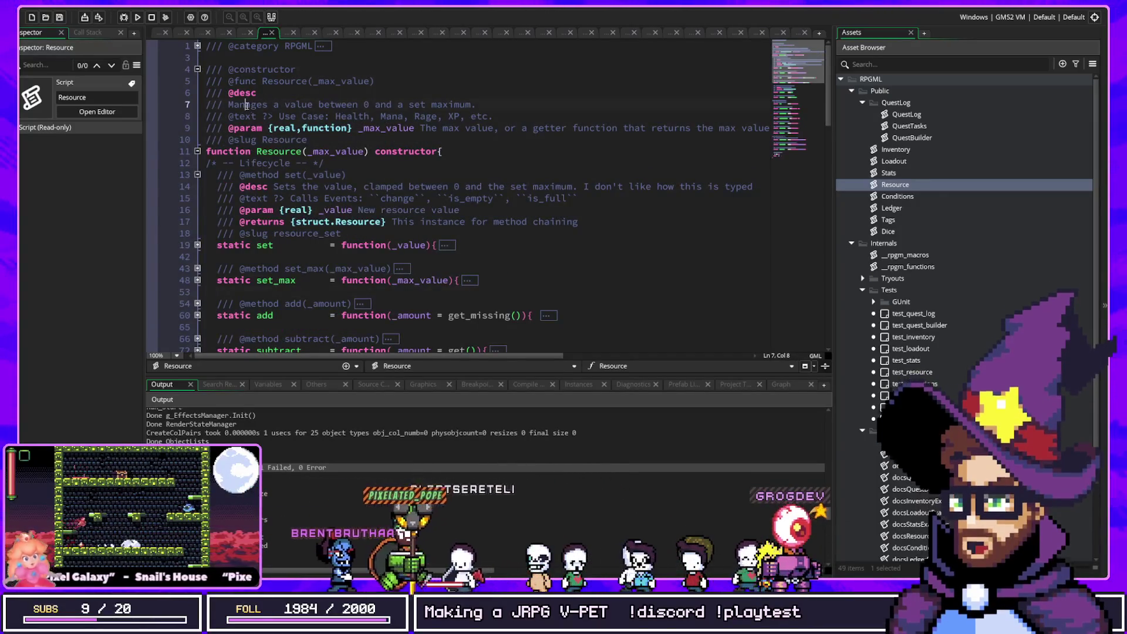
{"action": "left_click", "coordinate": [488, 103]}
{"action": "type", "text": "Hi Brent!"}
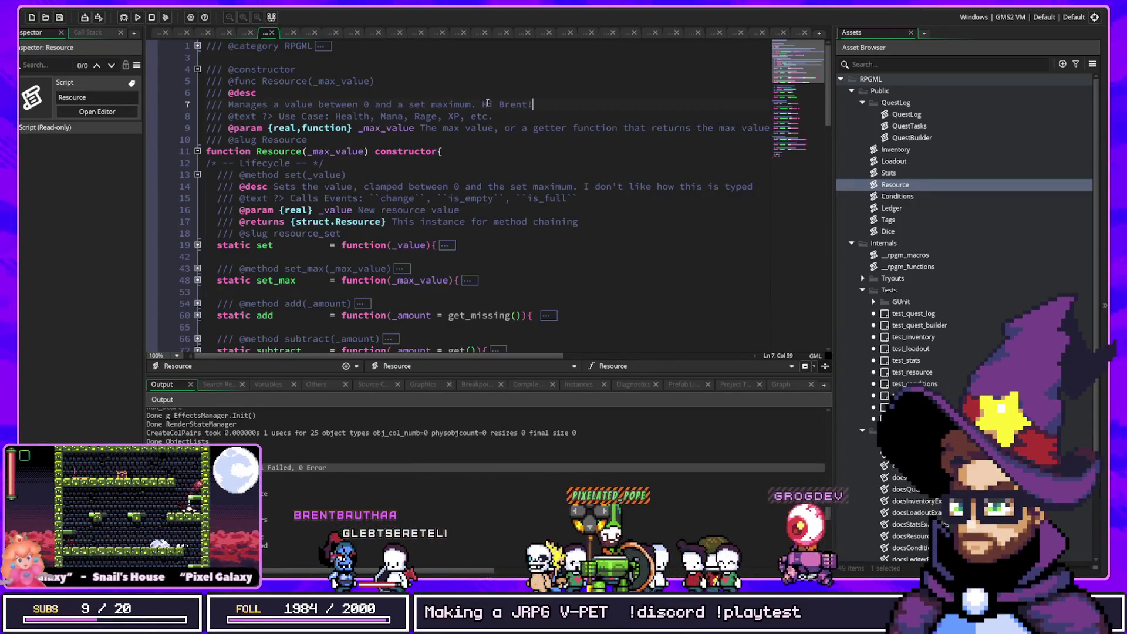
Rerun the project with F5 and check the updated description in RPGML Docs
{"action": "key", "text": "F5"}
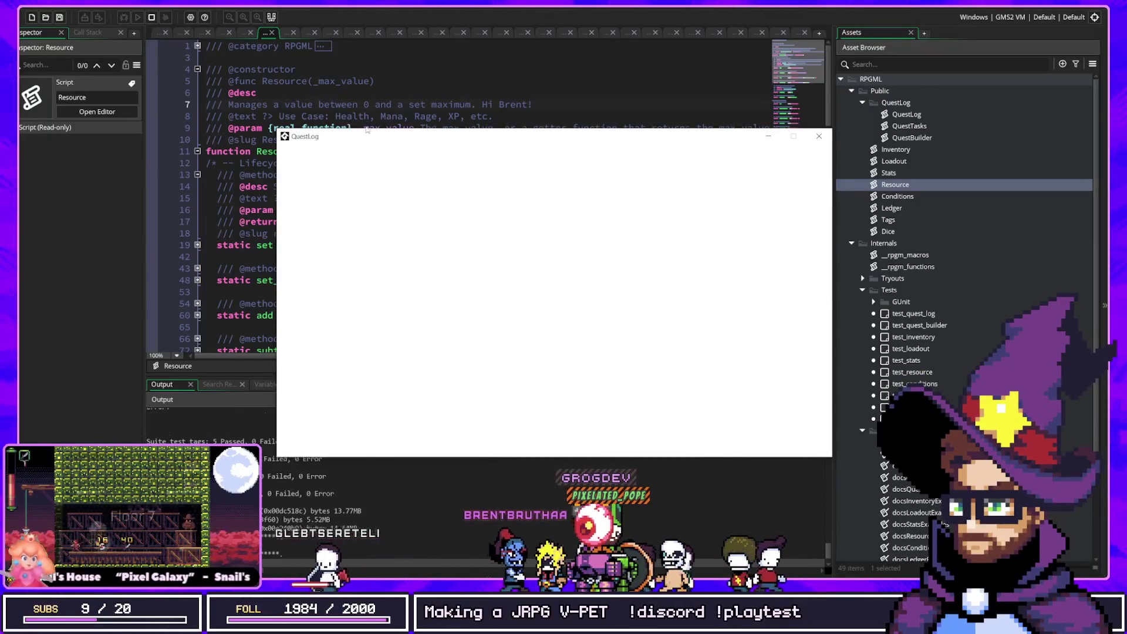
{"action": "key", "text": "Escape"}
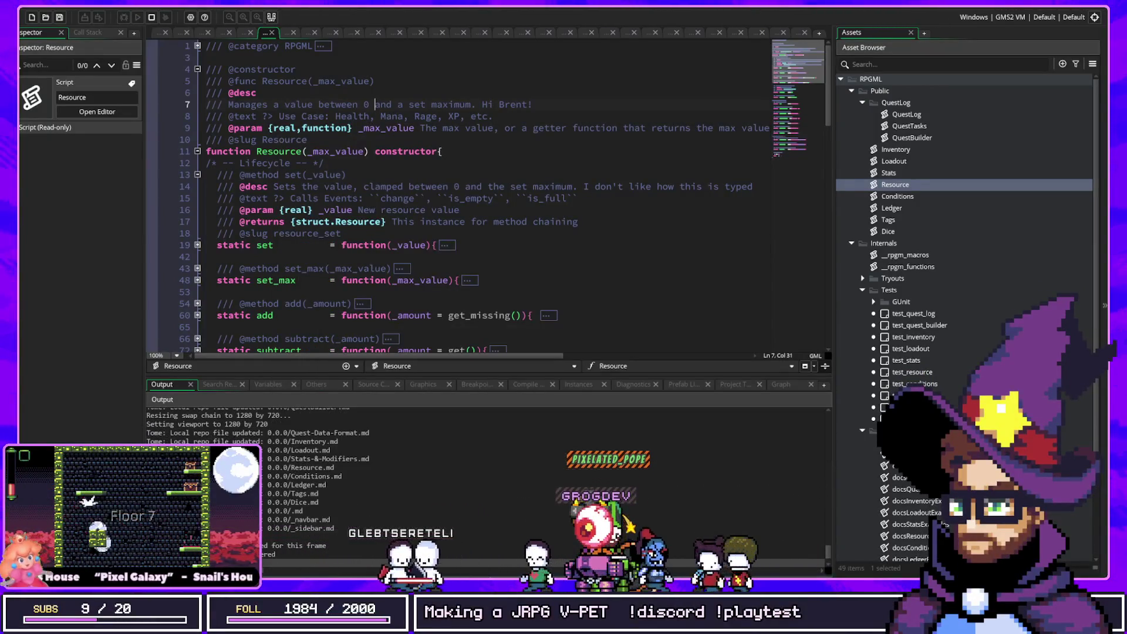
{"action": "key", "text": "alt+Tab"}
{"action": "left_click_drag", "start_coordinate": [537, 209], "coordinate": [299, 207]}
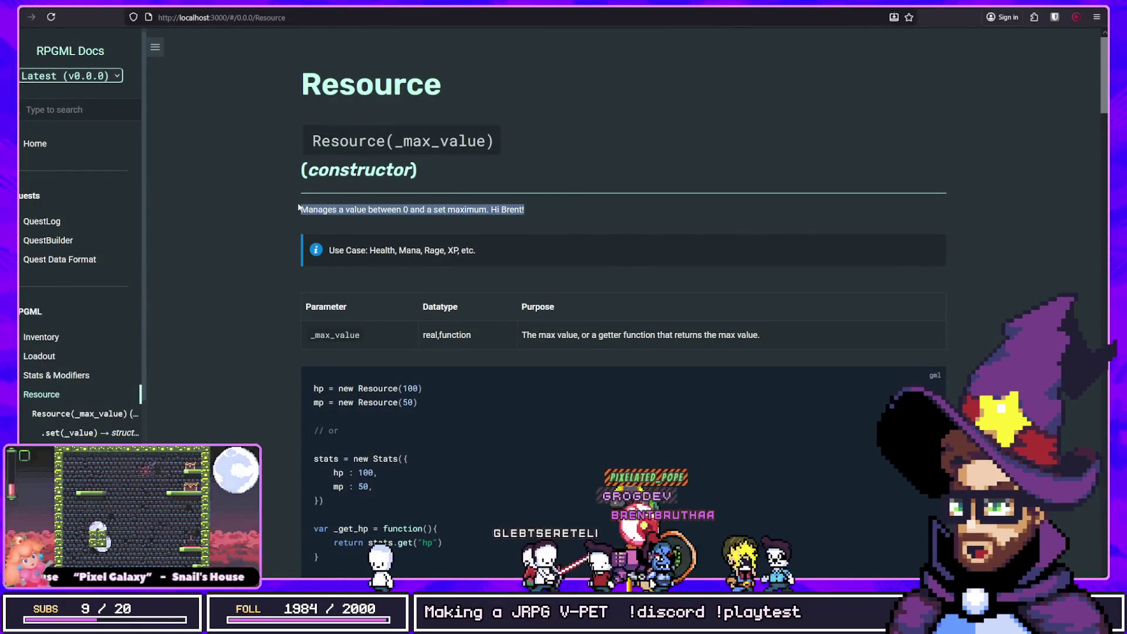
{"action": "left_click", "coordinate": [634, 133]}
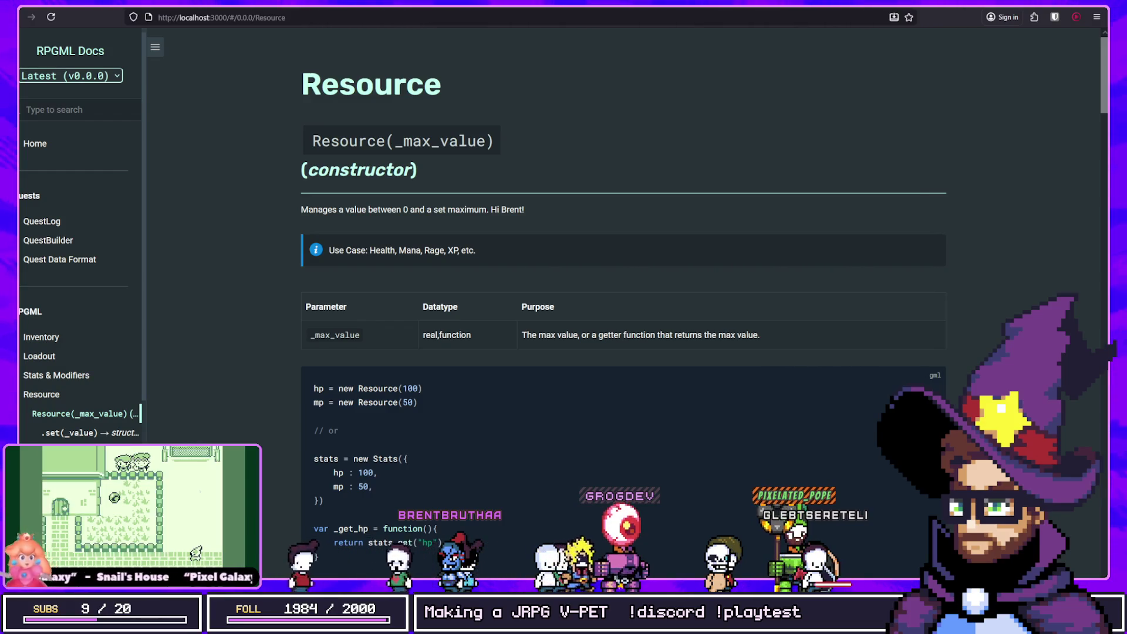
Look over the Stats & Modifiers page and the Resource example code, then return to GameMaker
{"action": "scroll", "coordinate": [526, 286], "scroll_direction": "down", "scroll_amount": 5}
{"action": "scroll", "coordinate": [74, 418], "scroll_direction": "down", "scroll_amount": 4}
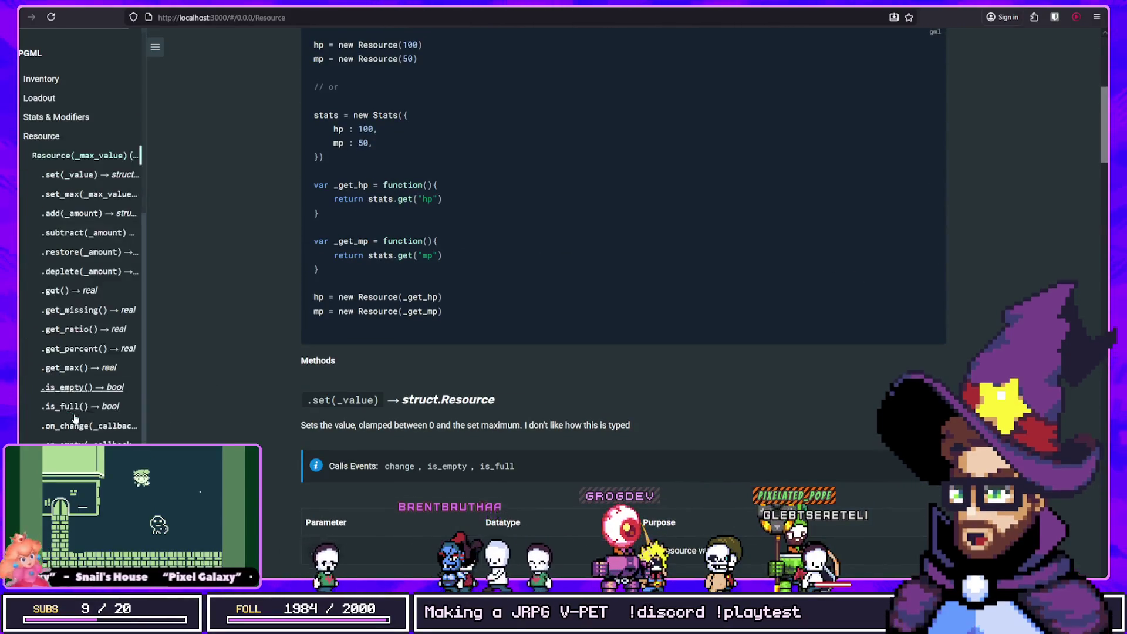
{"action": "scroll", "coordinate": [74, 418], "scroll_direction": "up", "scroll_amount": 4}
{"action": "left_click", "coordinate": [50, 379]}
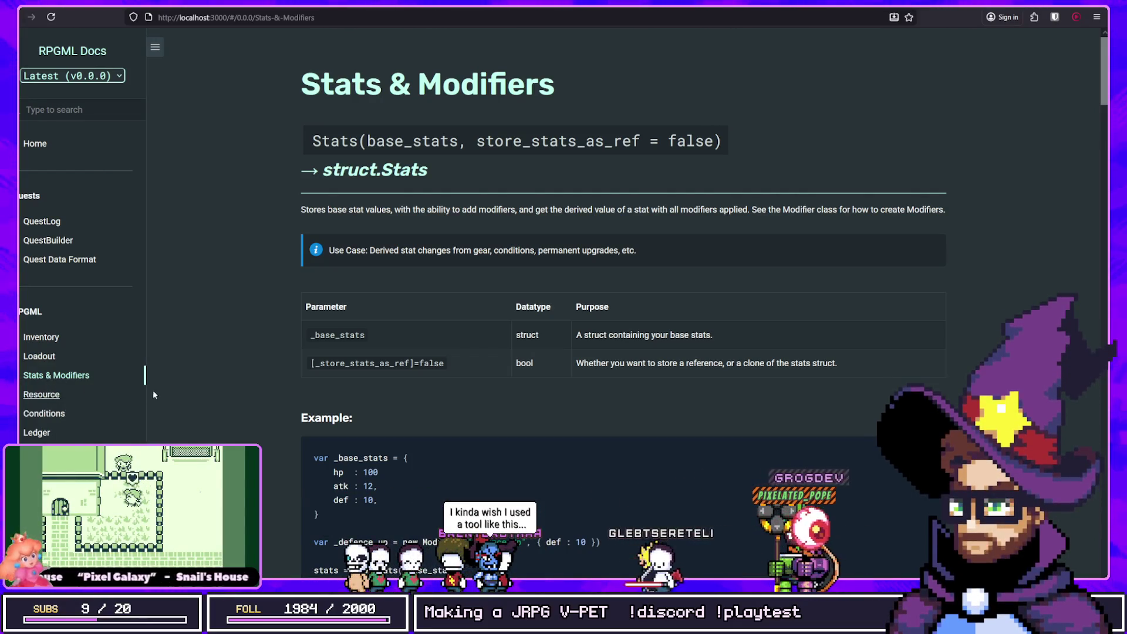
{"action": "left_click", "coordinate": [40, 394]}
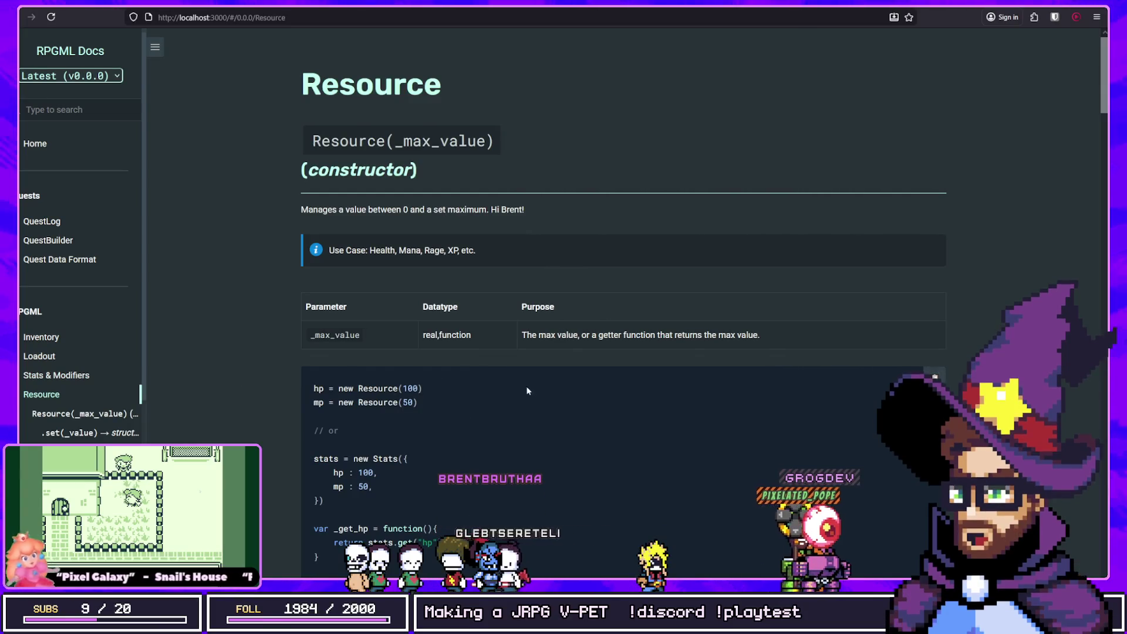
{"action": "scroll", "coordinate": [456, 357], "scroll_direction": "down", "scroll_amount": 2}
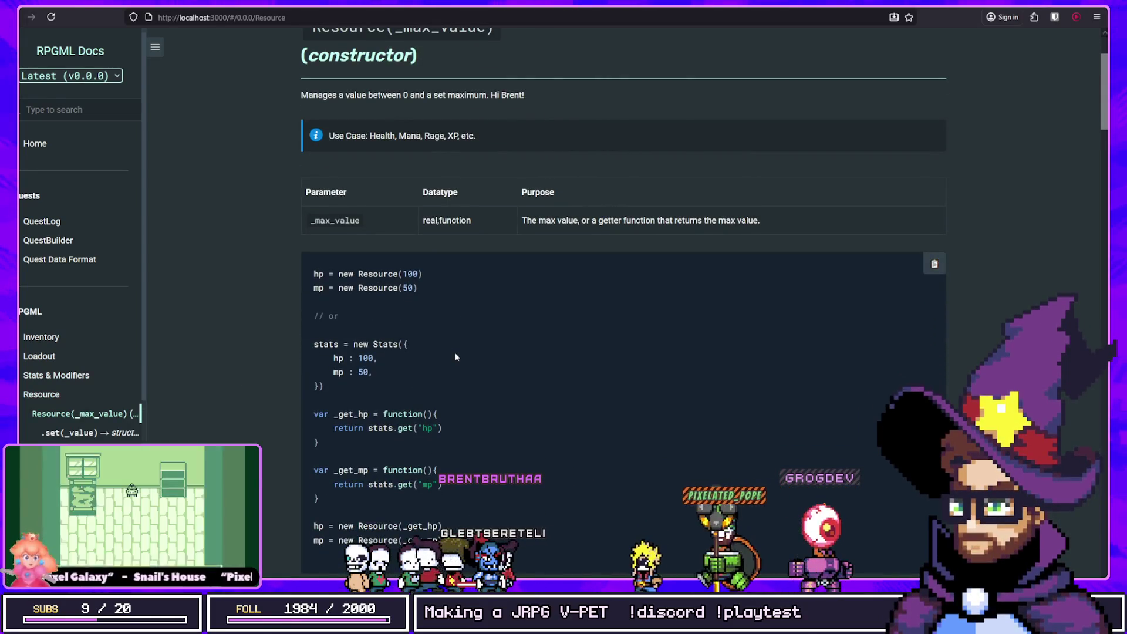
{"action": "scroll", "coordinate": [355, 395], "scroll_direction": "down", "scroll_amount": 5}
{"action": "scroll", "coordinate": [355, 394], "scroll_direction": "up", "scroll_amount": 5}
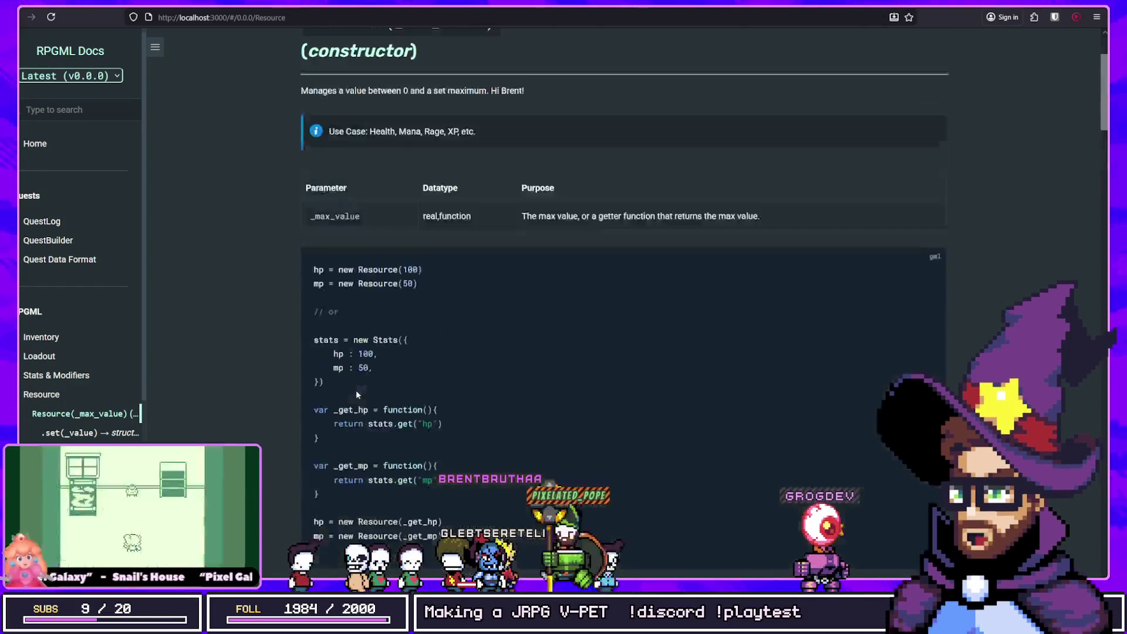
{"action": "key", "text": "alt+Tab"}
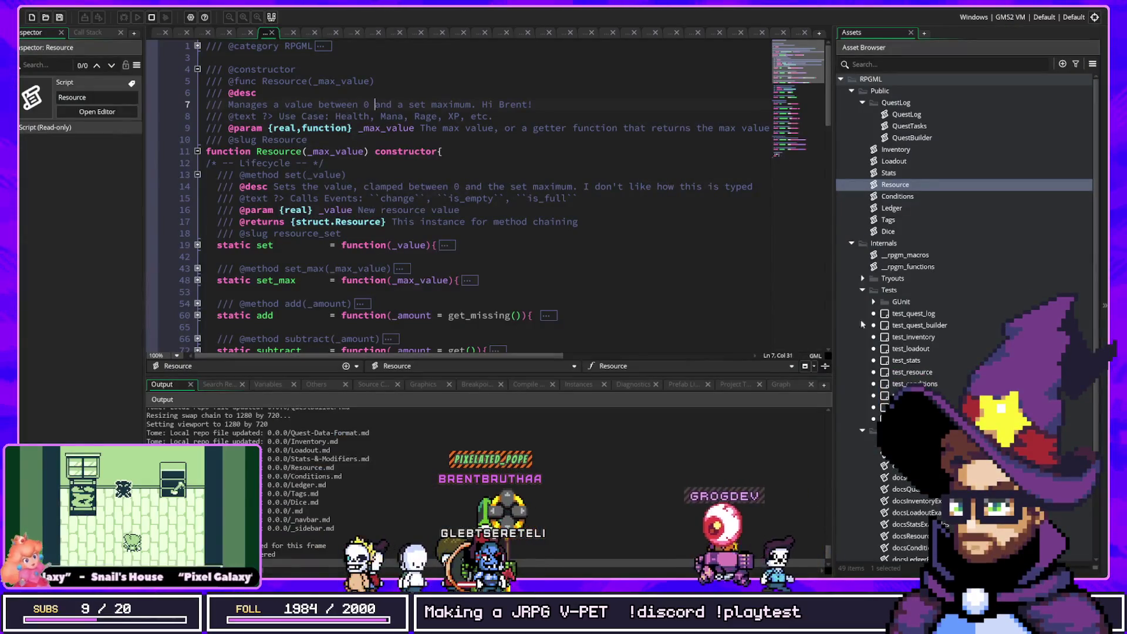
{"action": "left_click", "coordinate": [896, 301]}
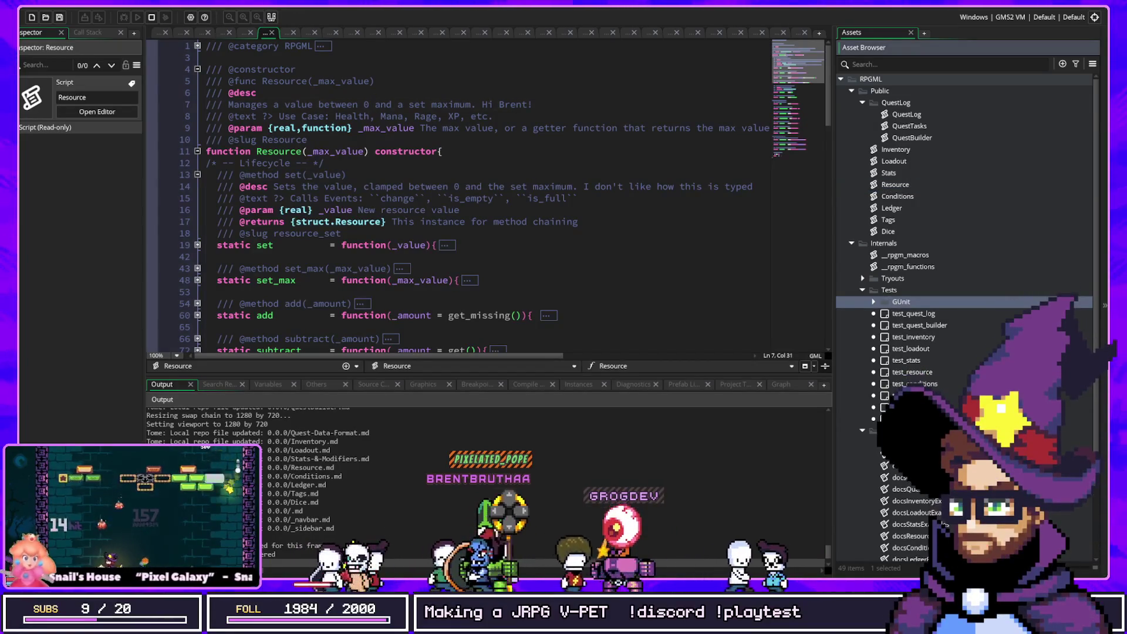
{"action": "left_click", "coordinate": [904, 384]}
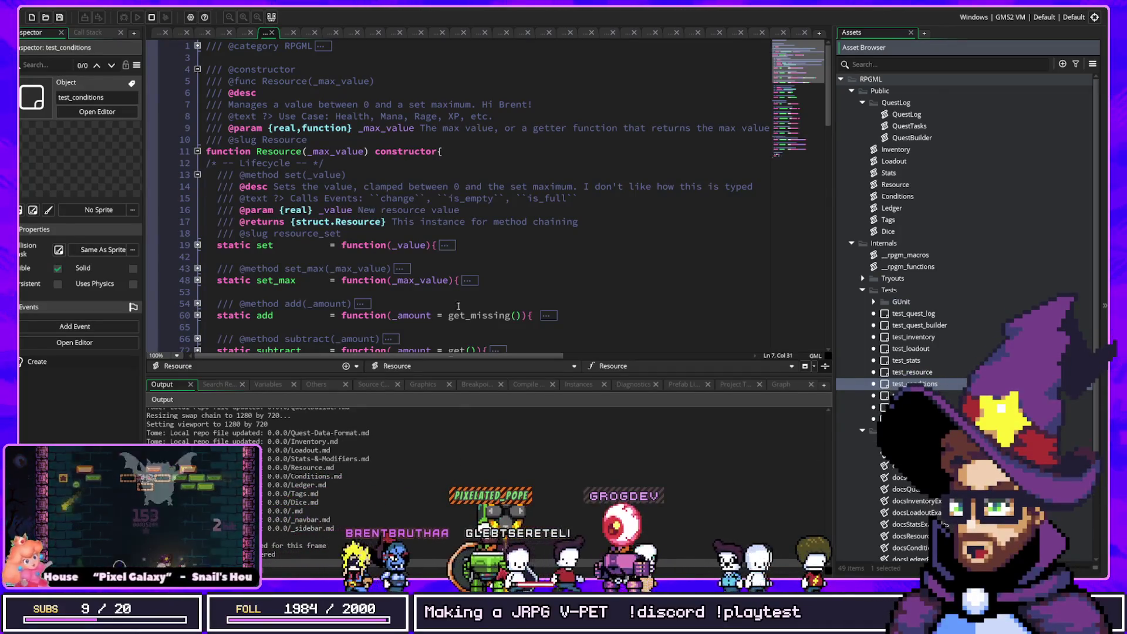
{"action": "left_click", "coordinate": [446, 233]}
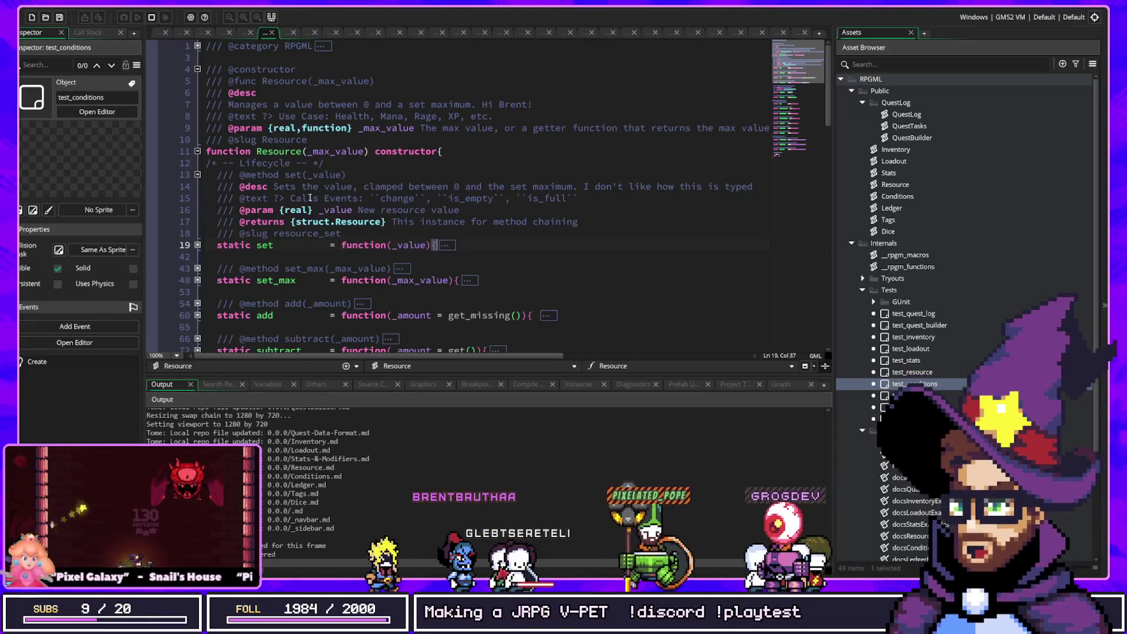
{"action": "left_click", "coordinate": [241, 198]}
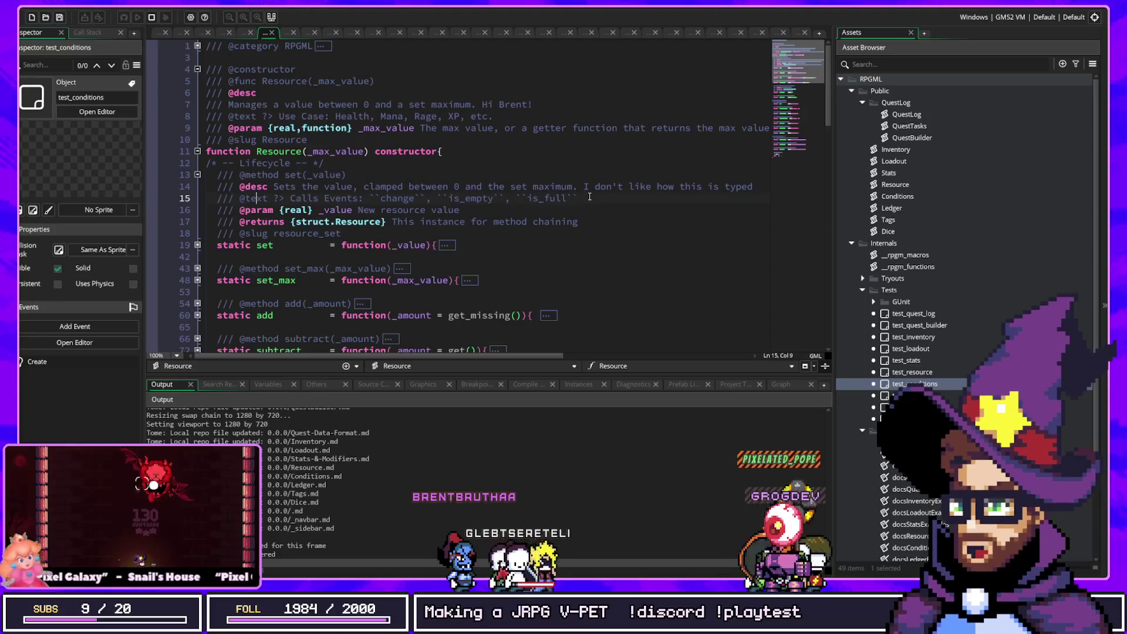
{"action": "left_click_drag", "start_coordinate": [472, 197], "coordinate": [240, 199]}
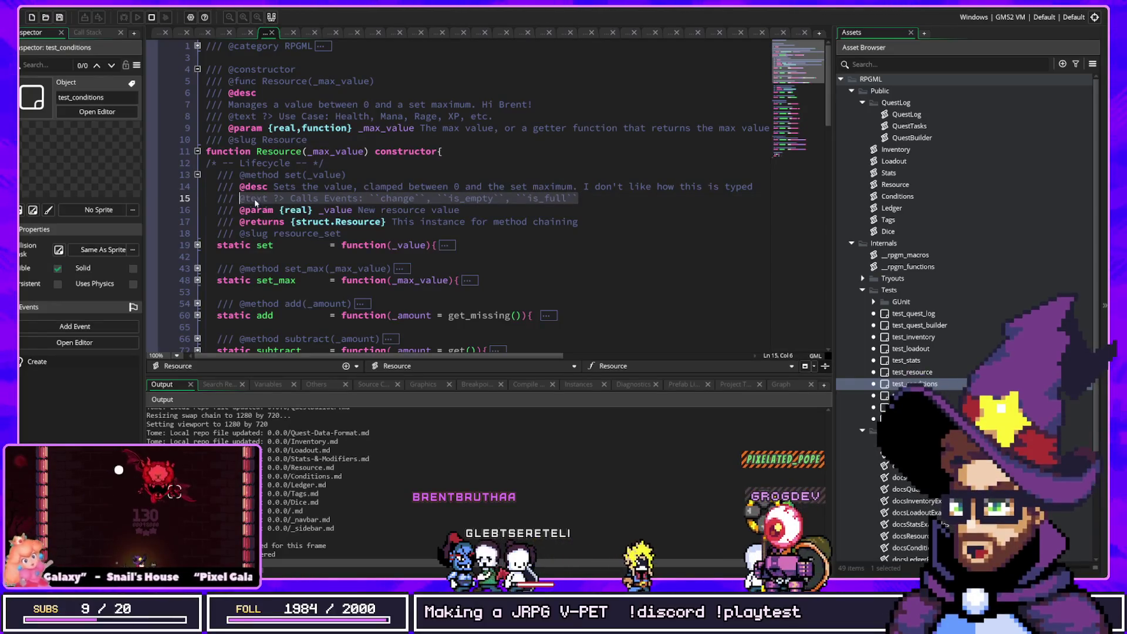
{"action": "left_click_drag", "start_coordinate": [240, 200], "coordinate": [290, 200]}
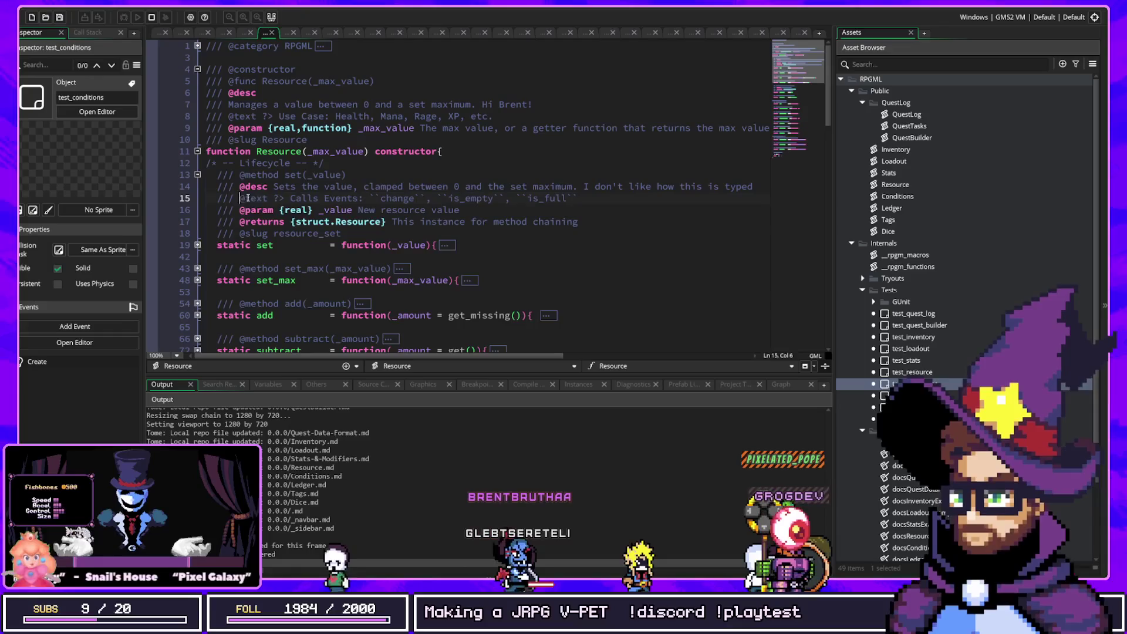
Check the Use Case callout text on the local RPGML Docs page
{"action": "key", "text": "alt+Tab"}
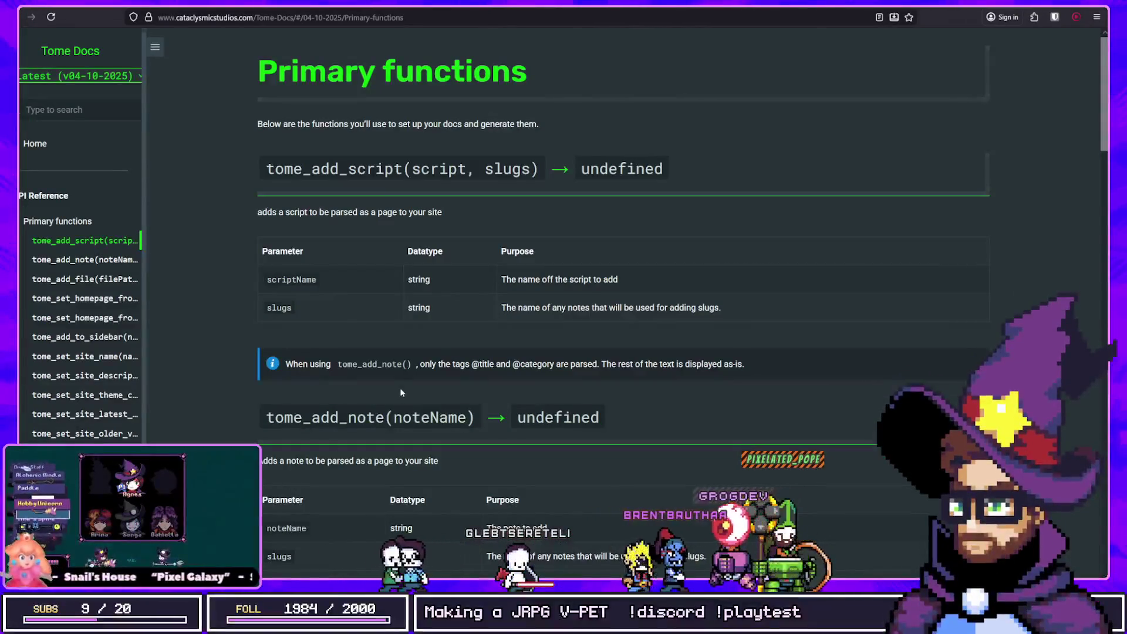
{"action": "key", "text": "ctrl+Tab"}
{"action": "key", "text": "ctrl+Tab"}
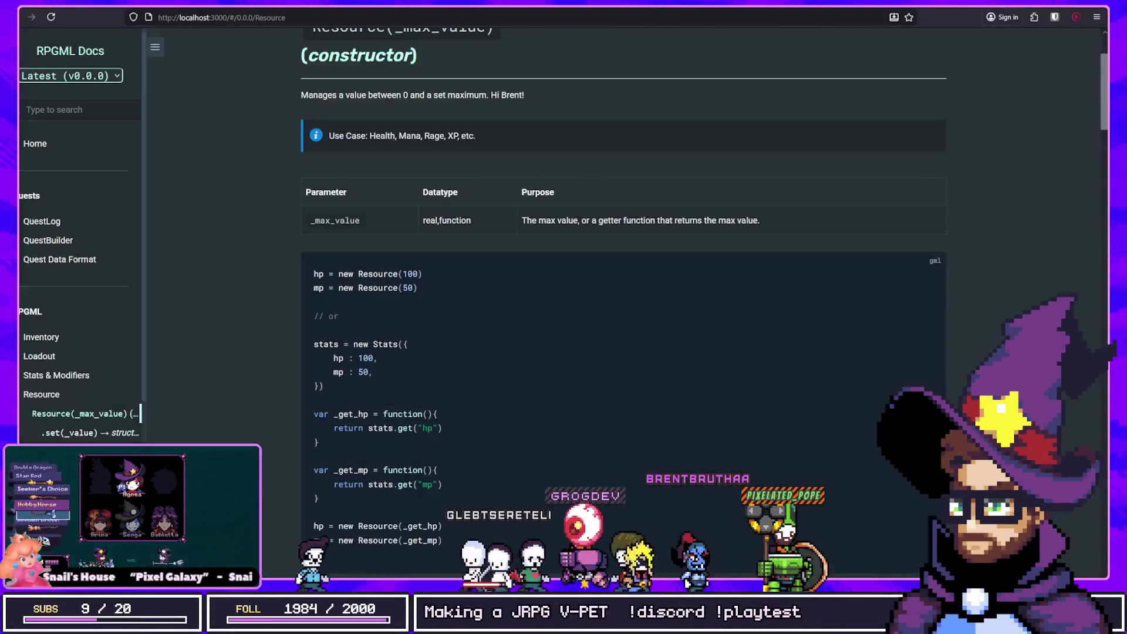
{"action": "scroll", "coordinate": [345, 211], "scroll_direction": "up", "scroll_amount": 2}
{"action": "left_click_drag", "start_coordinate": [435, 250], "coordinate": [232, 241]}
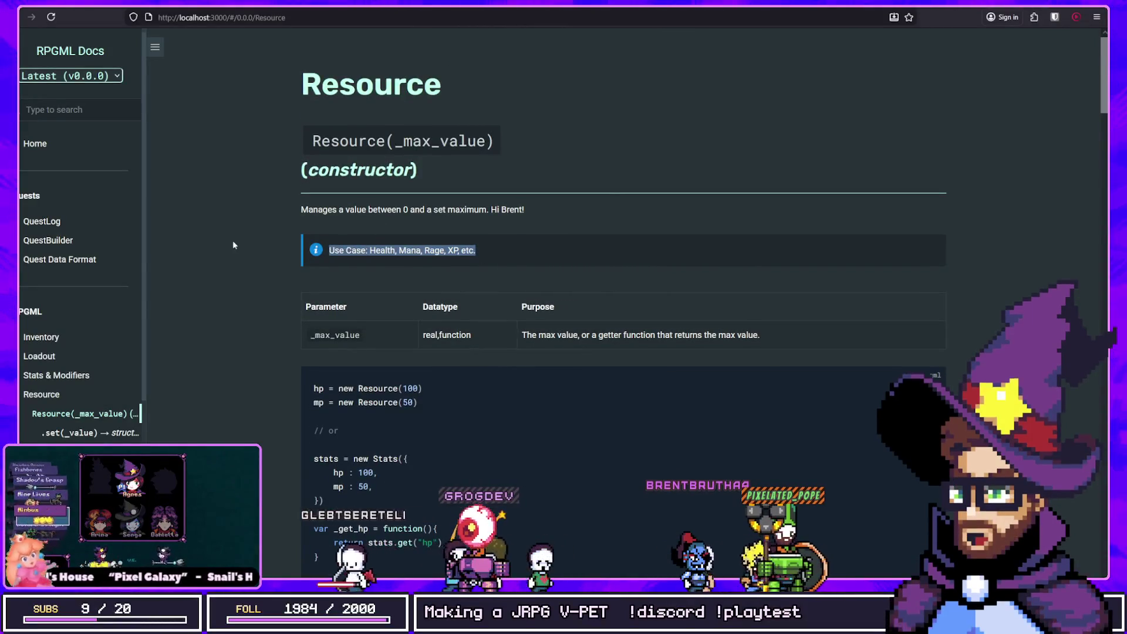
{"action": "left_click_drag", "start_coordinate": [329, 250], "coordinate": [469, 263]}
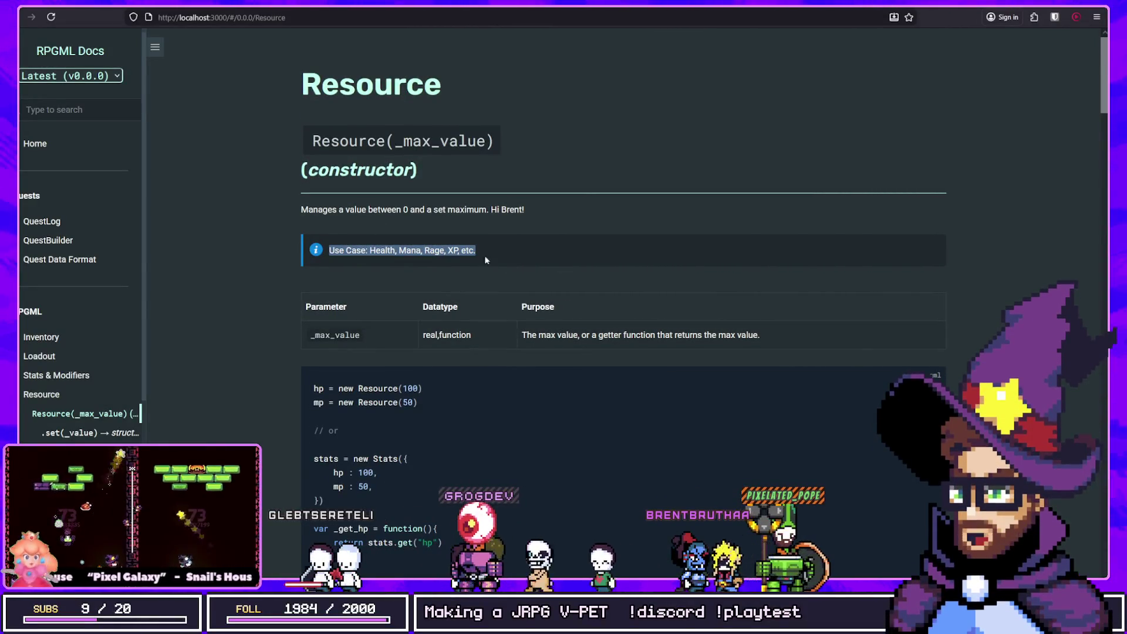
{"action": "key", "text": "alt+Tab"}
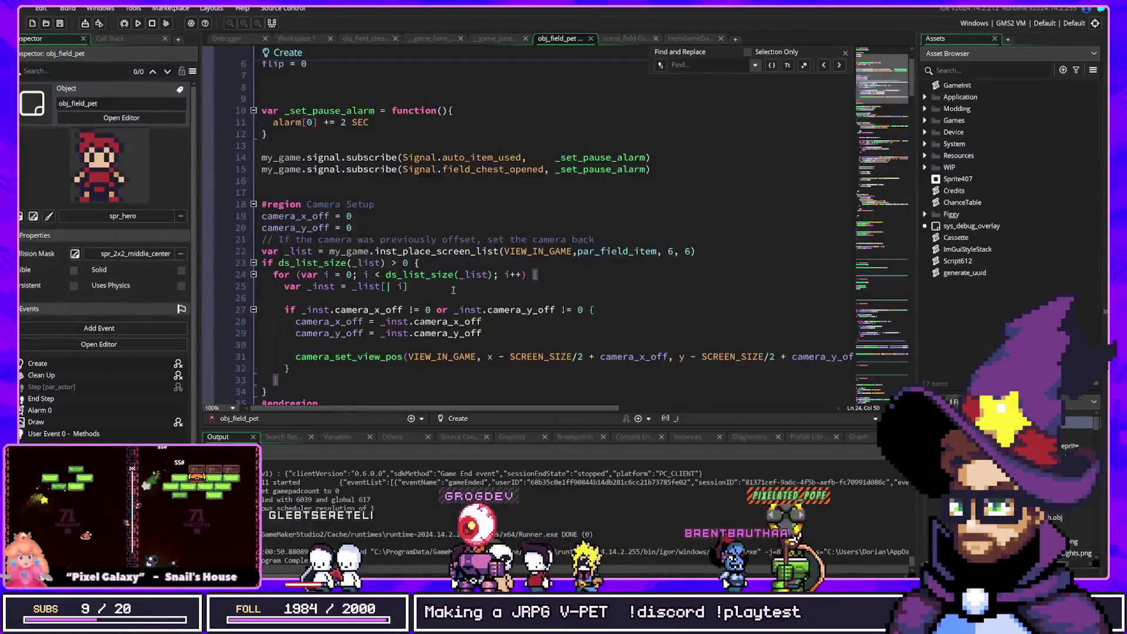
{"action": "key", "text": "alt+Tab"}
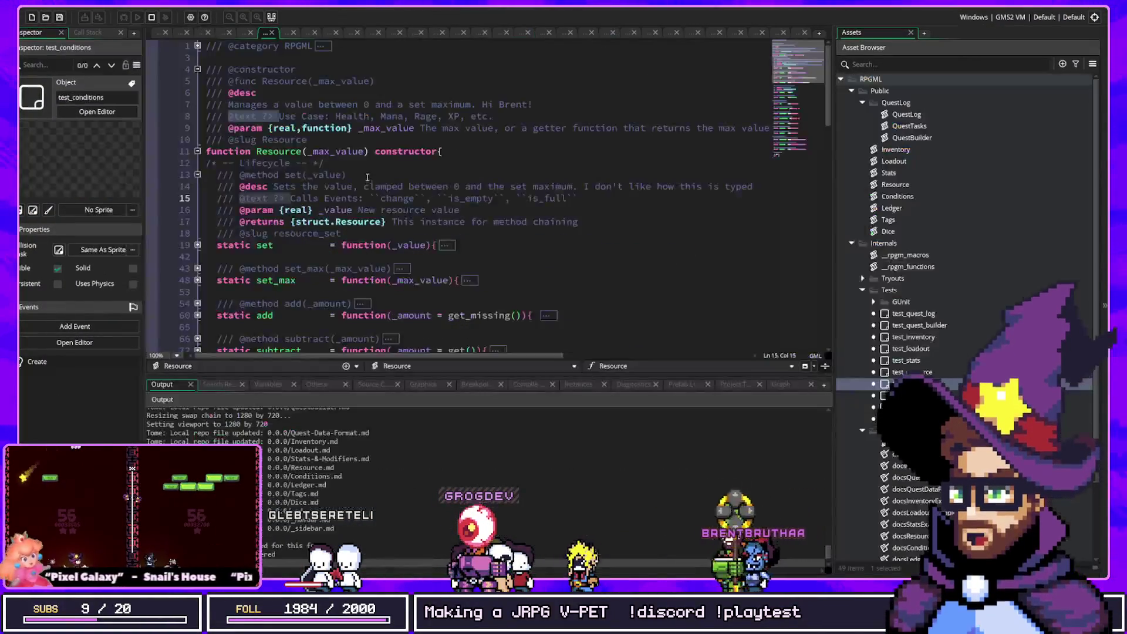
{"action": "left_click", "coordinate": [229, 141]}
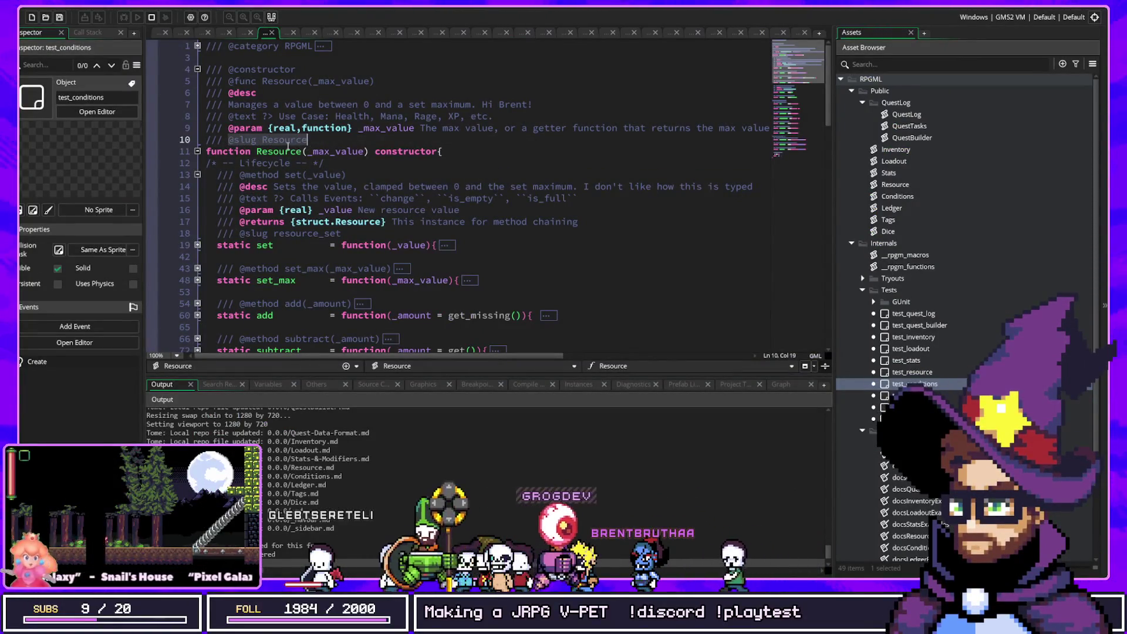
{"action": "key", "text": "ctrl+Left"}
{"action": "key", "text": "ctrl+Left"}
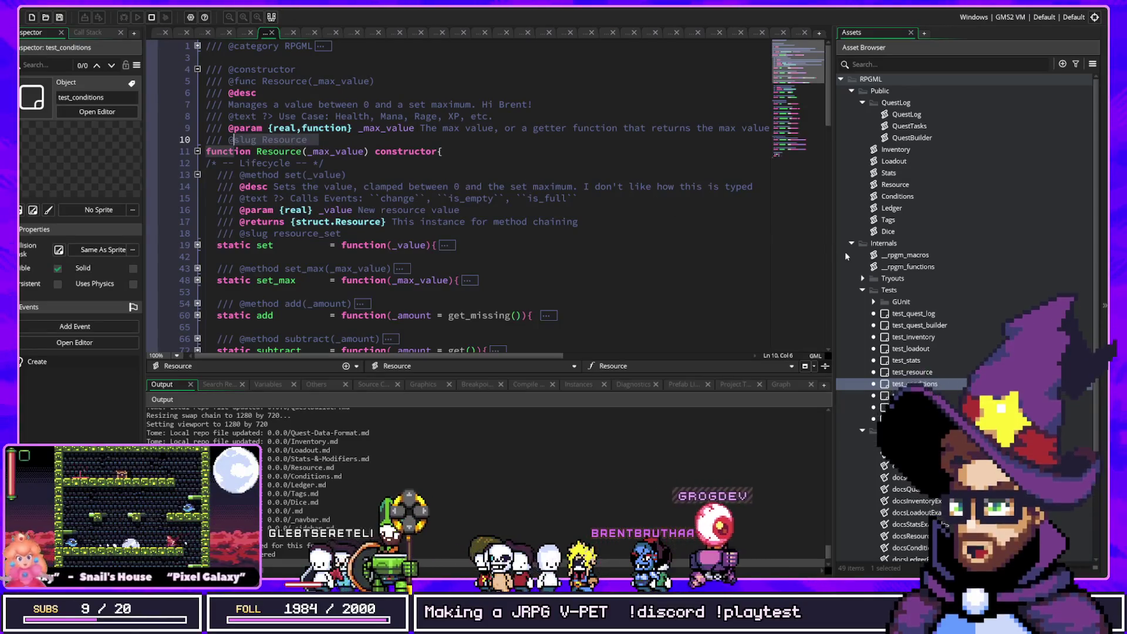
{"action": "left_click", "coordinate": [911, 501]}
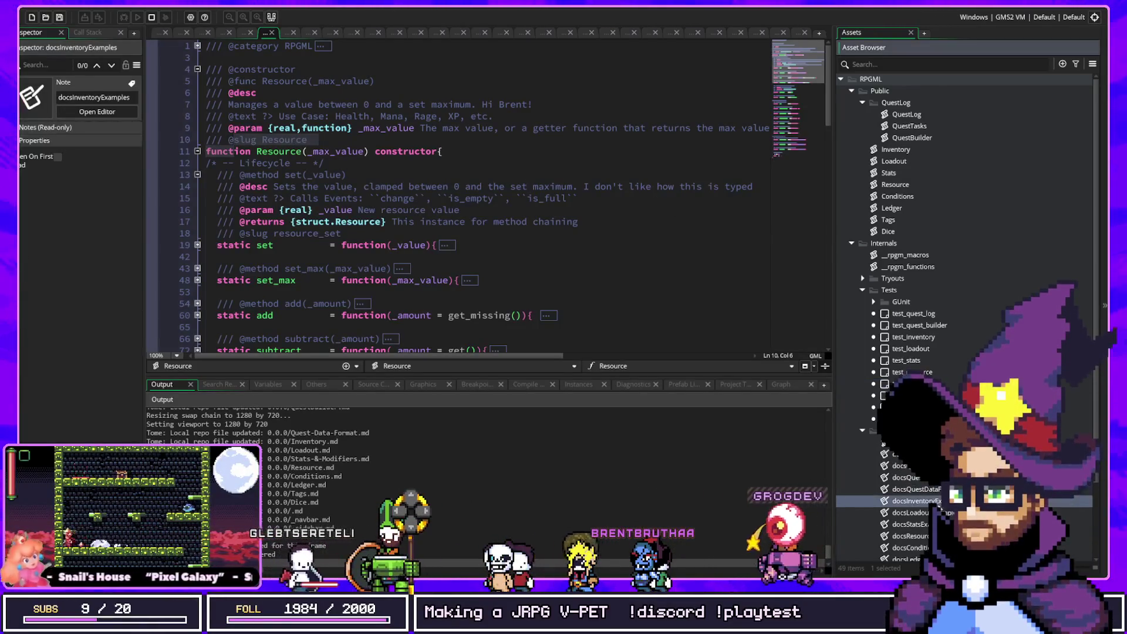
{"action": "scroll", "coordinate": [913, 492], "scroll_direction": "down", "scroll_amount": 2}
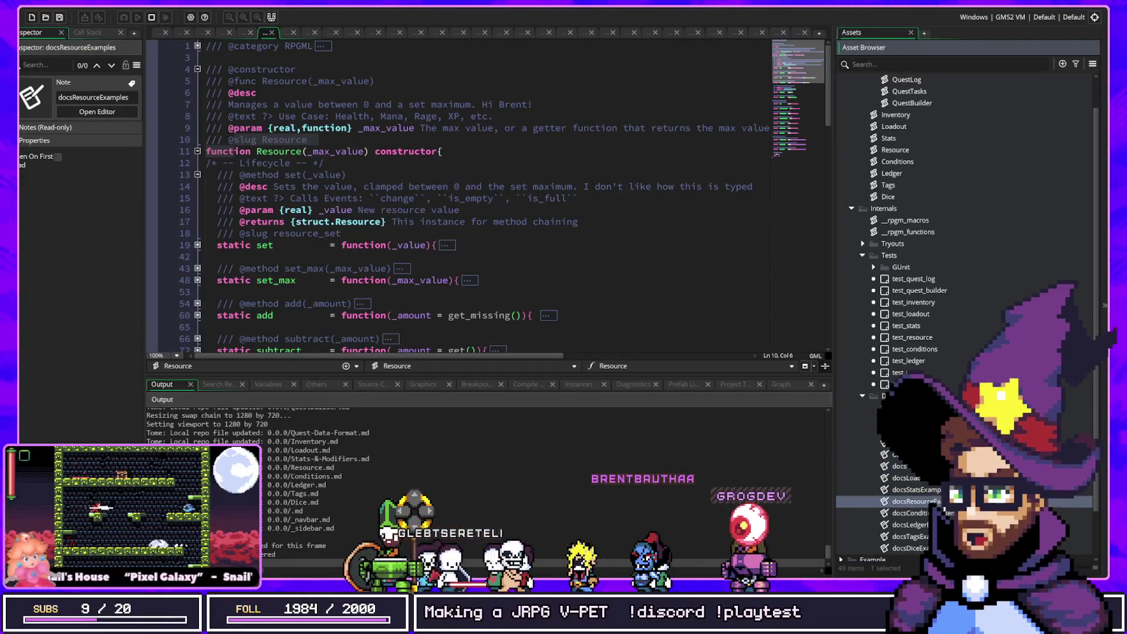
{"action": "double_click", "coordinate": [274, 139]}
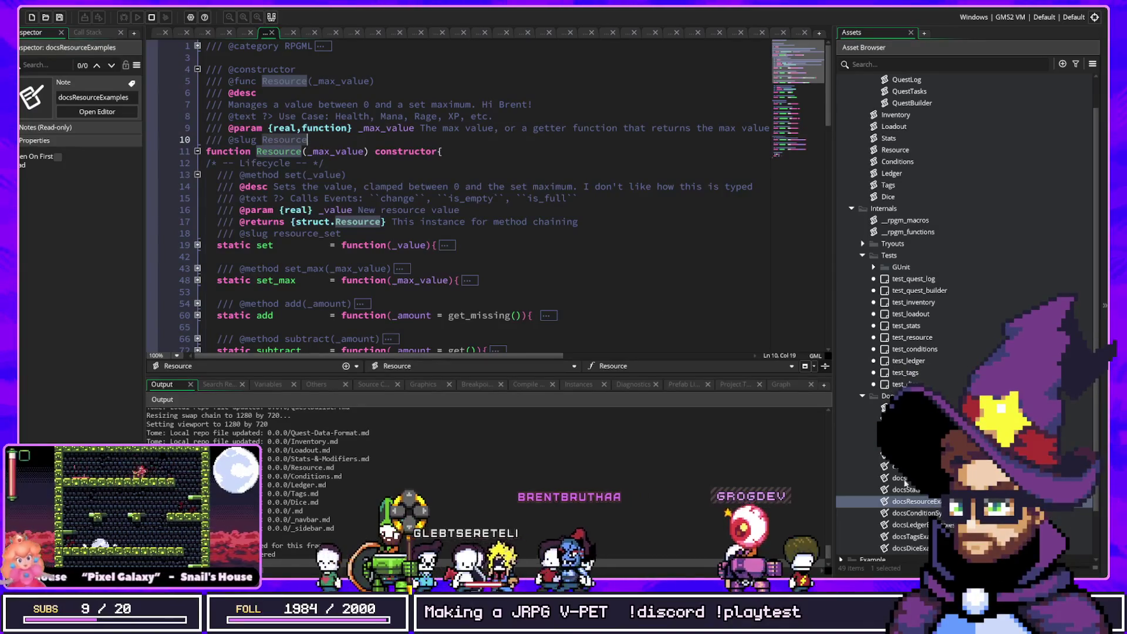
{"action": "double_click", "coordinate": [928, 503]}
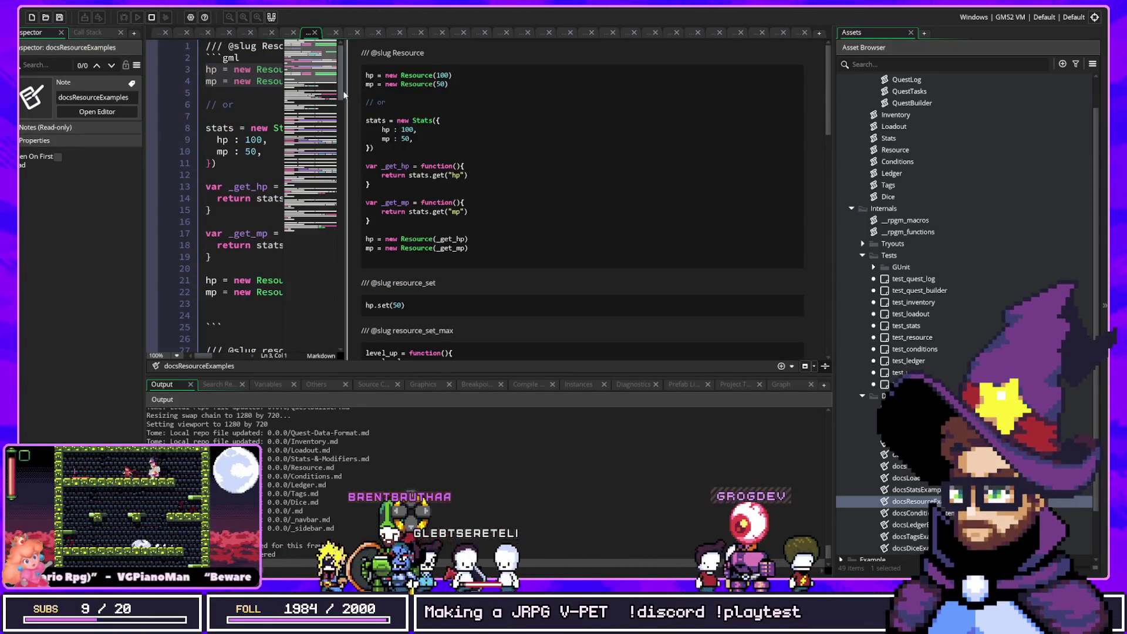
Widen the docsResourceExamples editor beside its preview and inspect the mp = new Resource(50) example
{"action": "left_click_drag", "start_coordinate": [347, 94], "coordinate": [526, 94]}
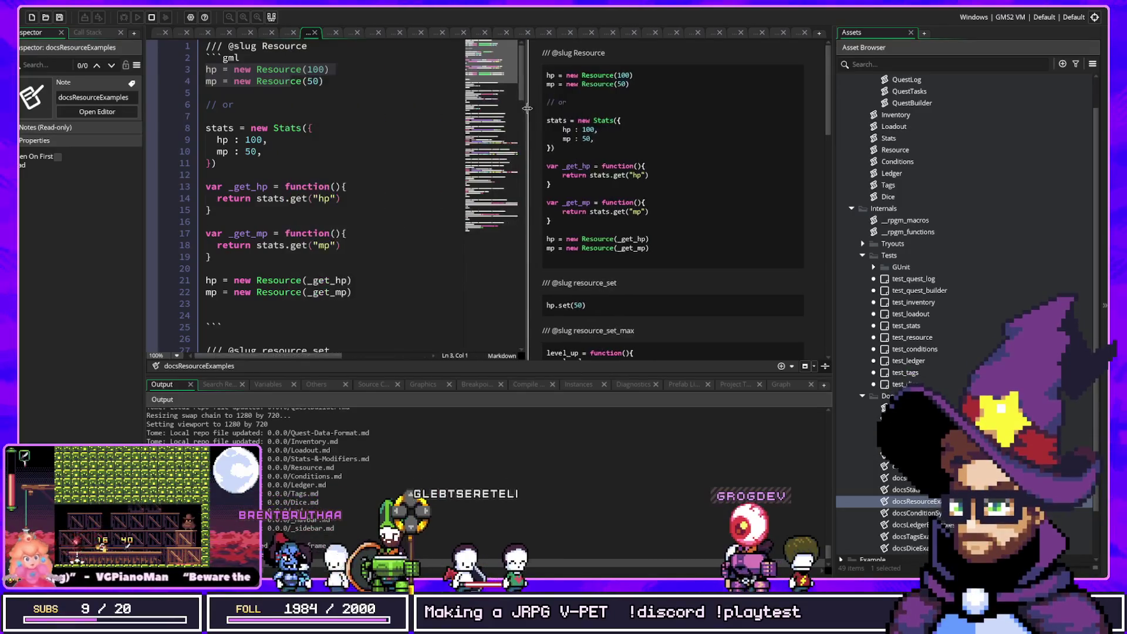
{"action": "double_click", "coordinate": [283, 47]}
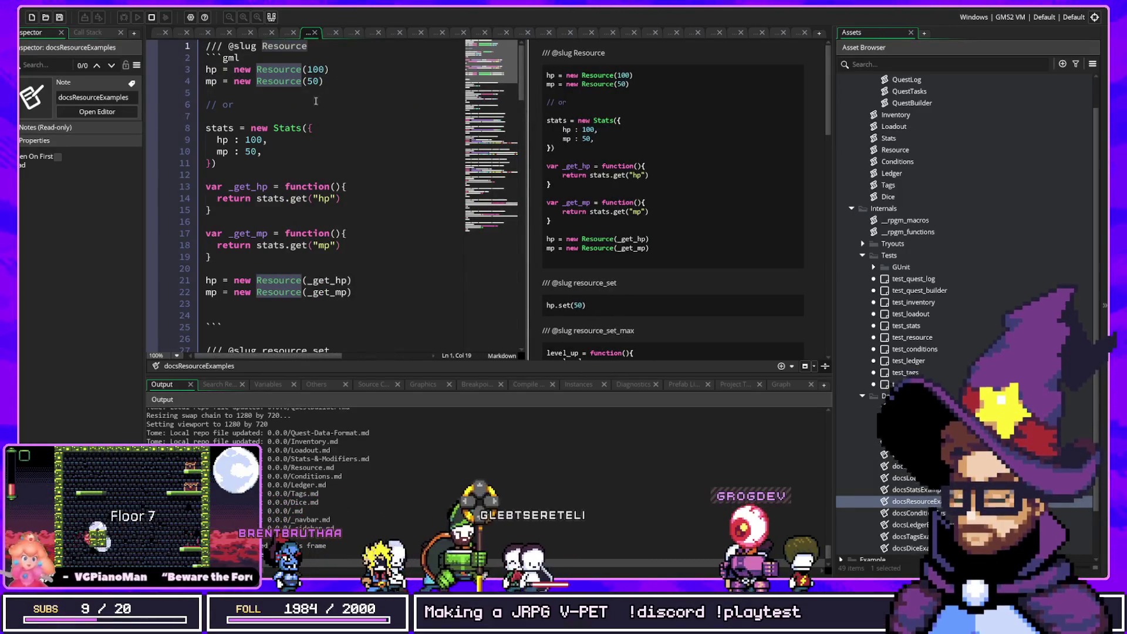
{"action": "left_click", "coordinate": [273, 91]}
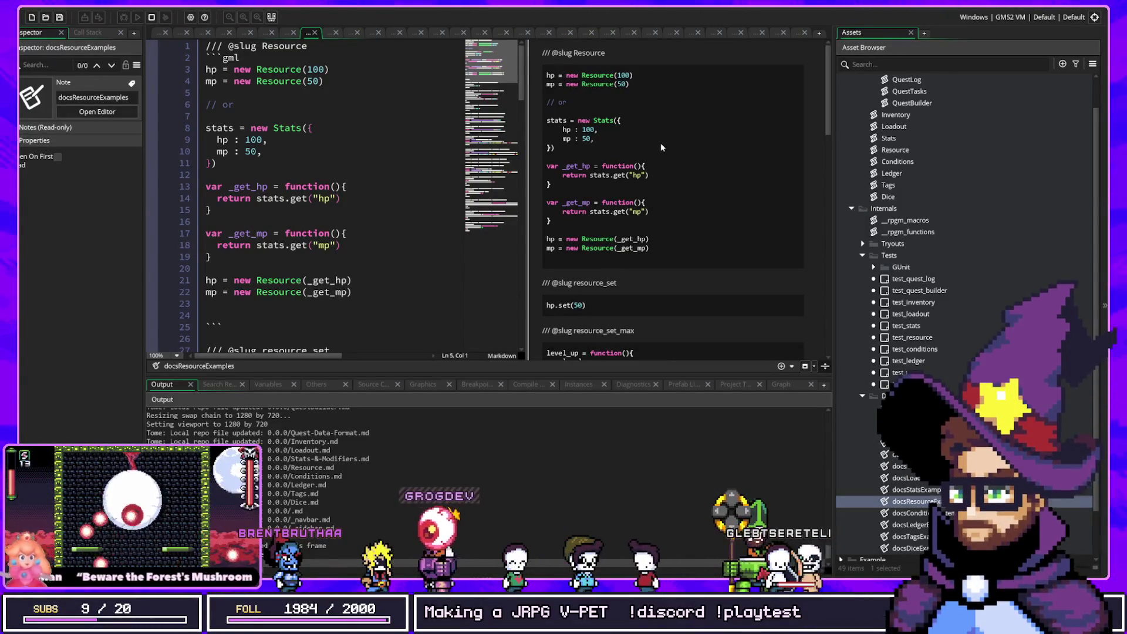
{"action": "left_click", "coordinate": [308, 86]}
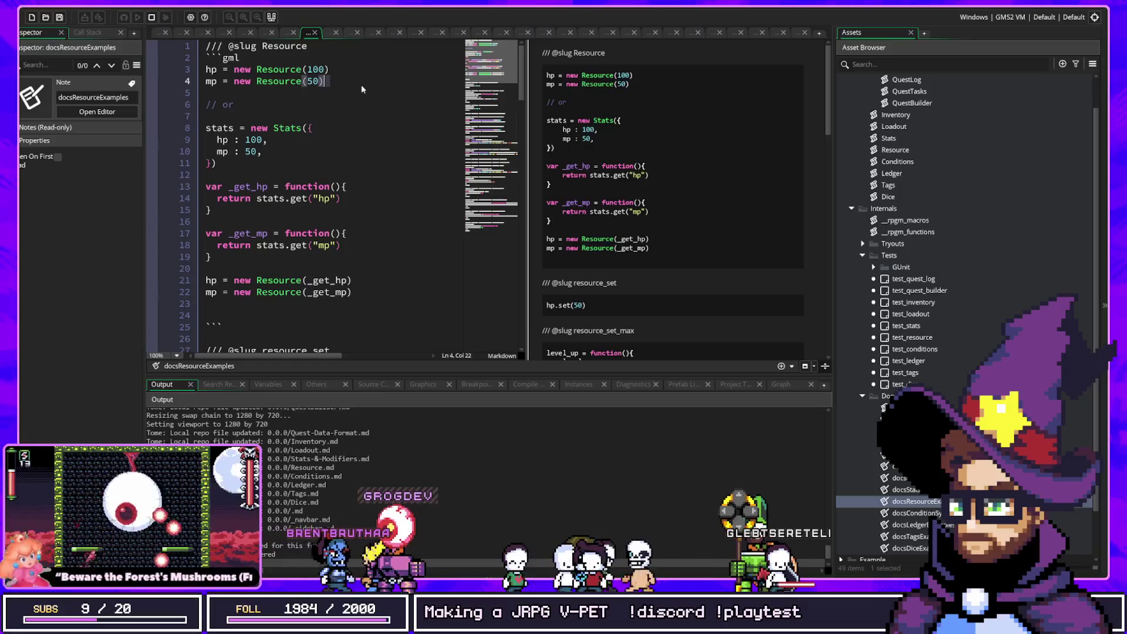
{"action": "key", "text": "Up"}
{"action": "key", "text": "Up"}
{"action": "key", "text": "Up"}
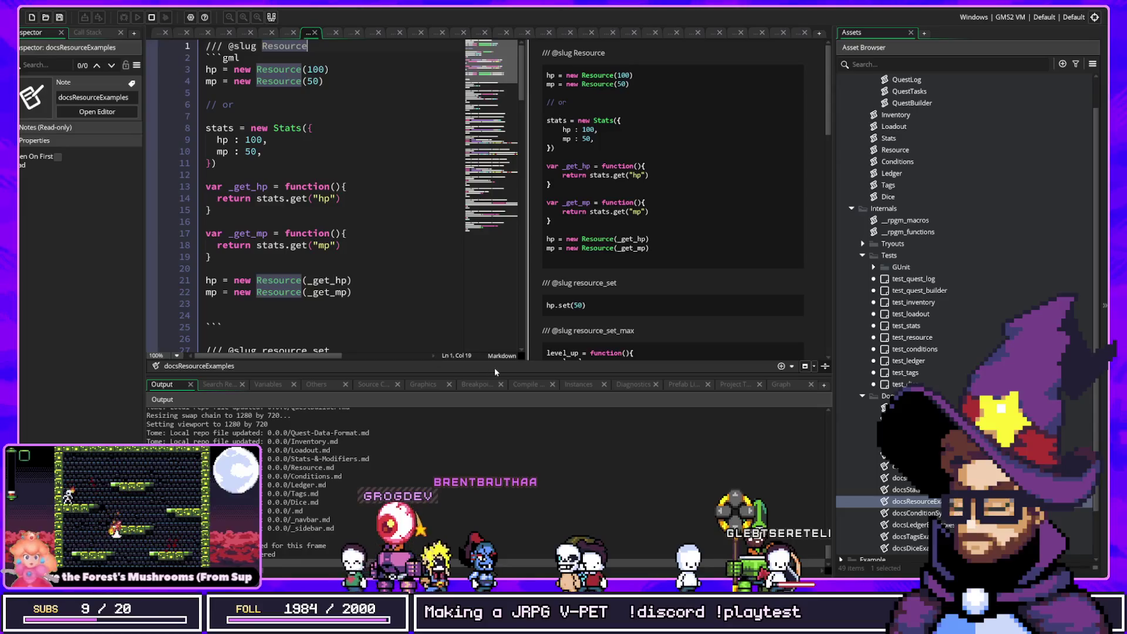
{"action": "key", "text": "alt+Tab"}
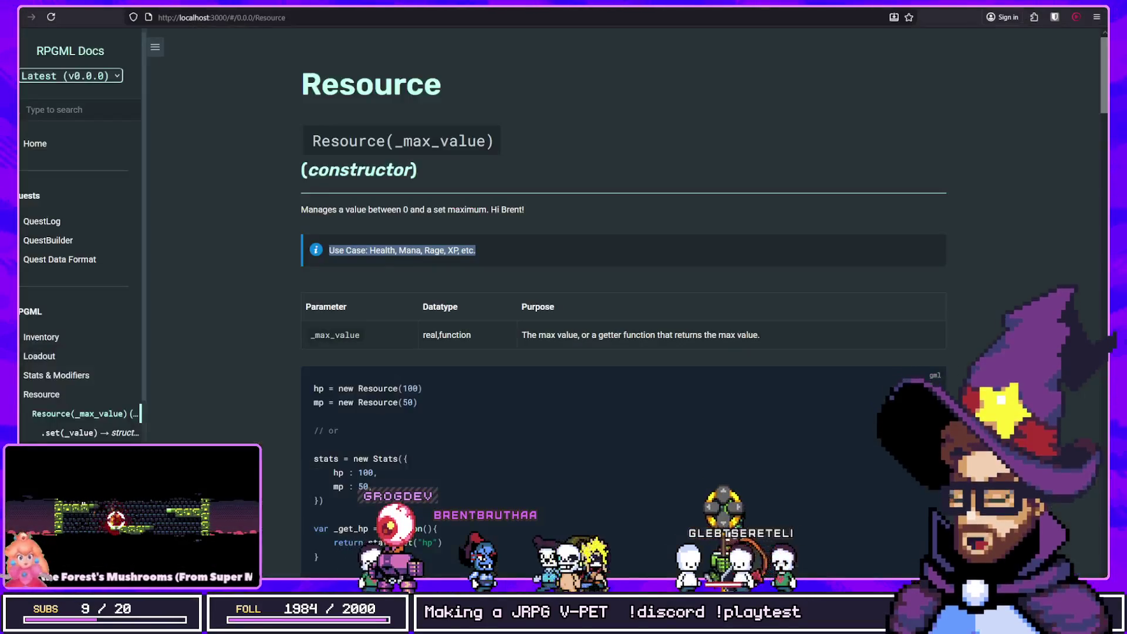
Flip to the examples note and back to the Resource docs page, then close the QuestLog game window
{"action": "key", "text": "alt+Tab"}
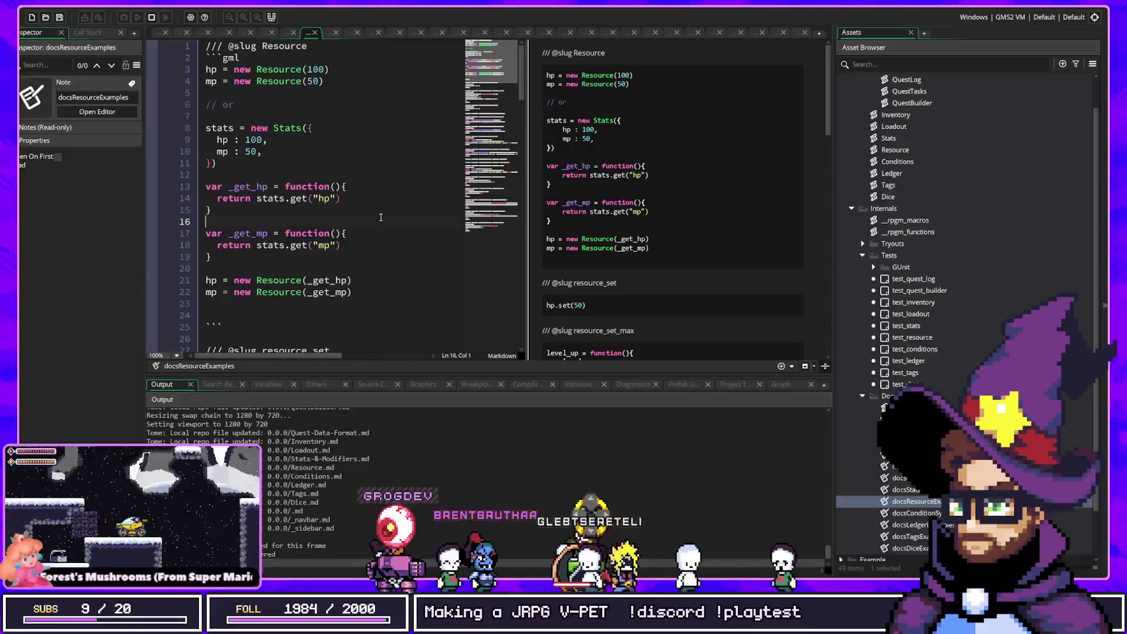
{"action": "key", "text": "alt+Tab"}
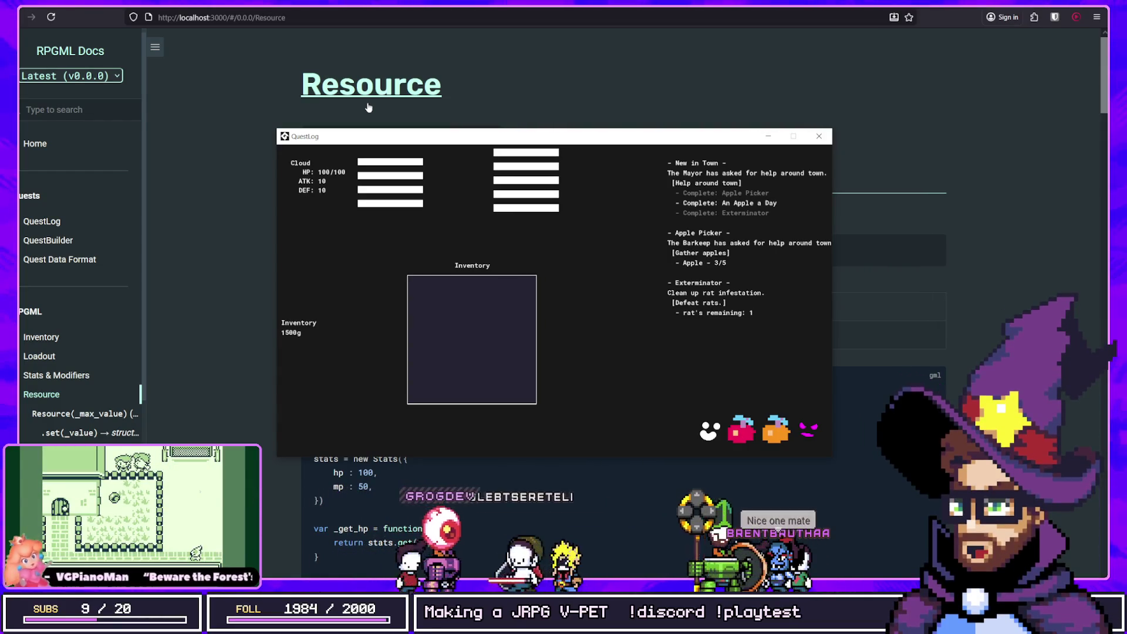
{"action": "left_click", "coordinate": [304, 36]}
{"action": "scroll", "coordinate": [234, 203], "scroll_direction": "down", "scroll_amount": 5}
Scroll through the Resource(_max_value) constructor and .set(_value) docs, ending at the Resource section top
{"action": "scroll", "coordinate": [223, 442], "scroll_direction": "up", "scroll_amount": 5}
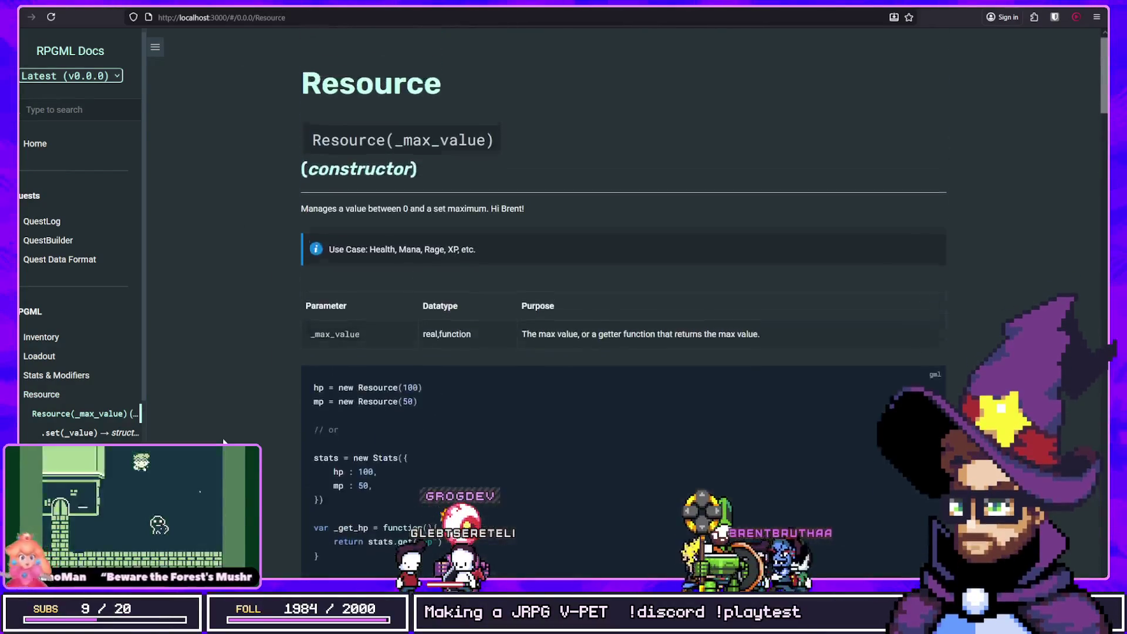
{"action": "scroll", "coordinate": [223, 441], "scroll_direction": "down", "scroll_amount": 5}
{"action": "scroll", "coordinate": [39, 412], "scroll_direction": "down", "scroll_amount": 3}
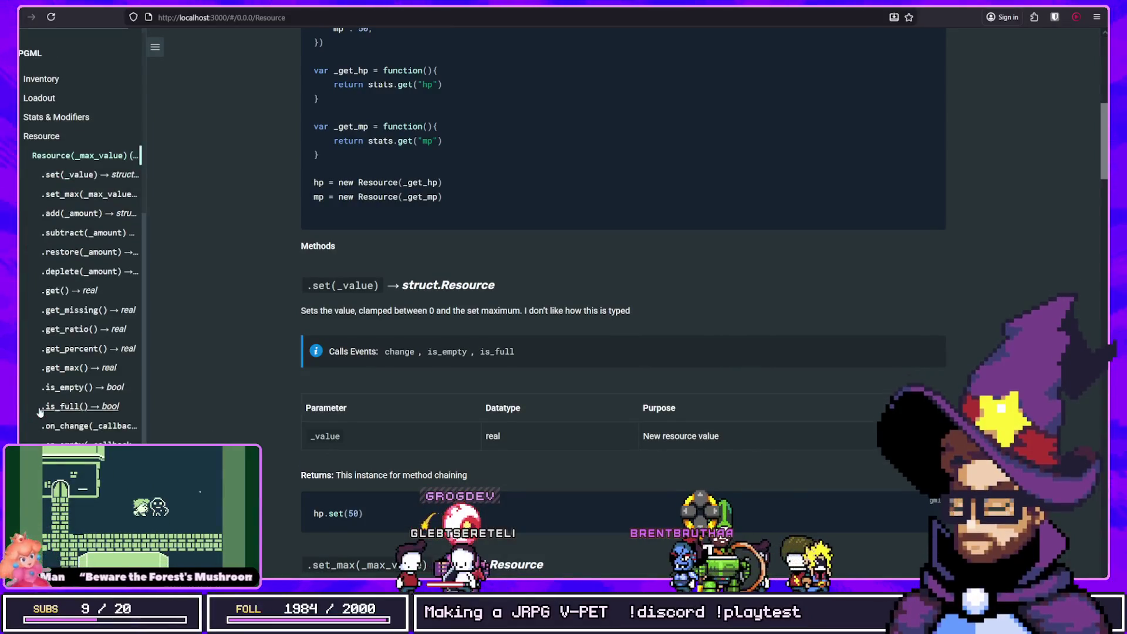
{"action": "scroll", "coordinate": [39, 412], "scroll_direction": "up", "scroll_amount": 3}
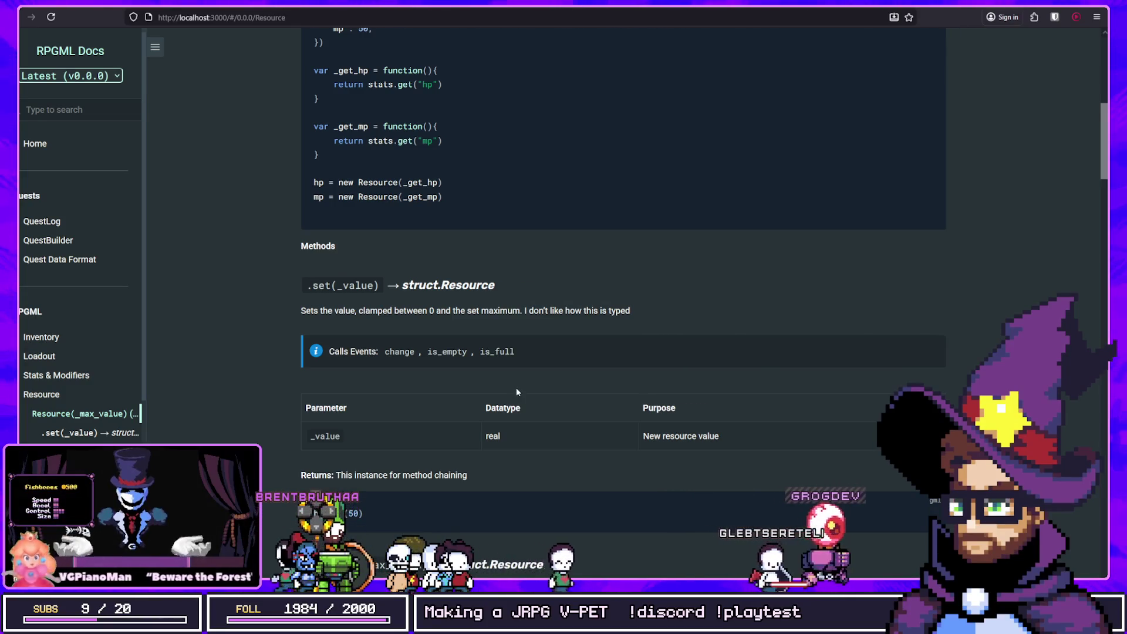
{"action": "scroll", "coordinate": [120, 398], "scroll_direction": "down", "scroll_amount": 2}
{"action": "scroll", "coordinate": [120, 398], "scroll_direction": "up", "scroll_amount": 2}
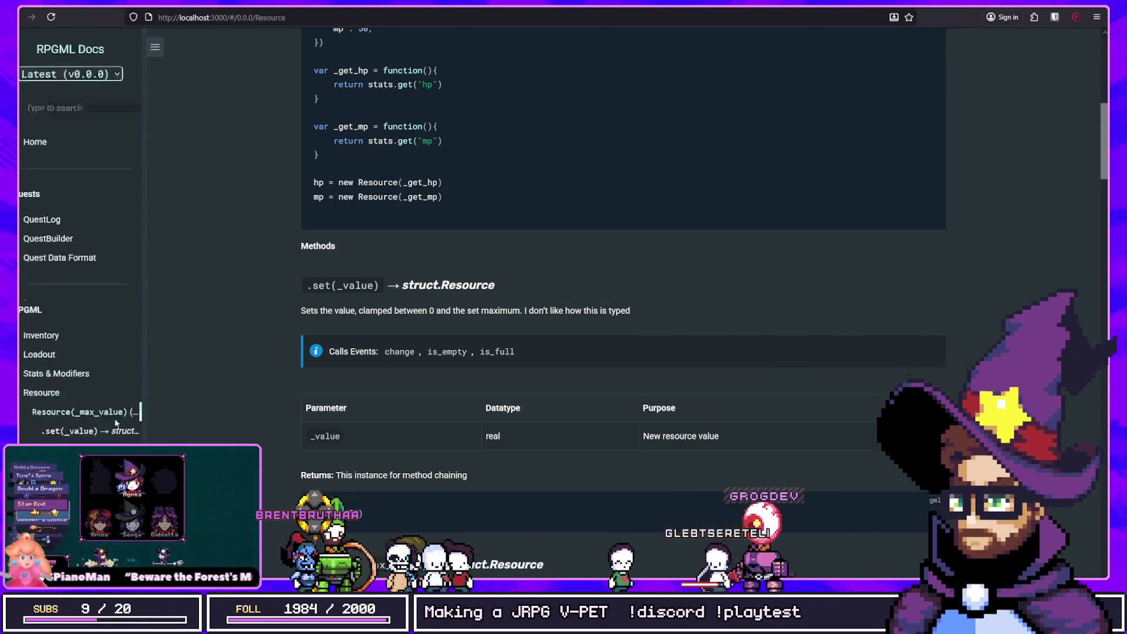
{"action": "scroll", "coordinate": [120, 398], "scroll_direction": "down", "scroll_amount": 3}
{"action": "scroll", "coordinate": [120, 398], "scroll_direction": "up", "scroll_amount": 3}
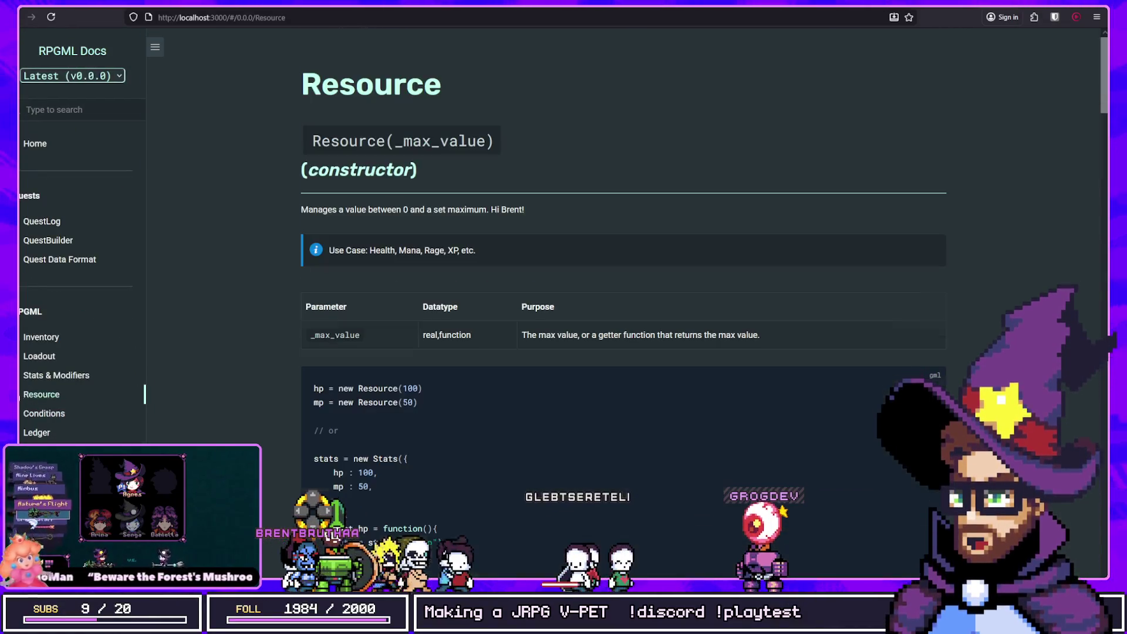
{"action": "left_click", "coordinate": [41, 395]}
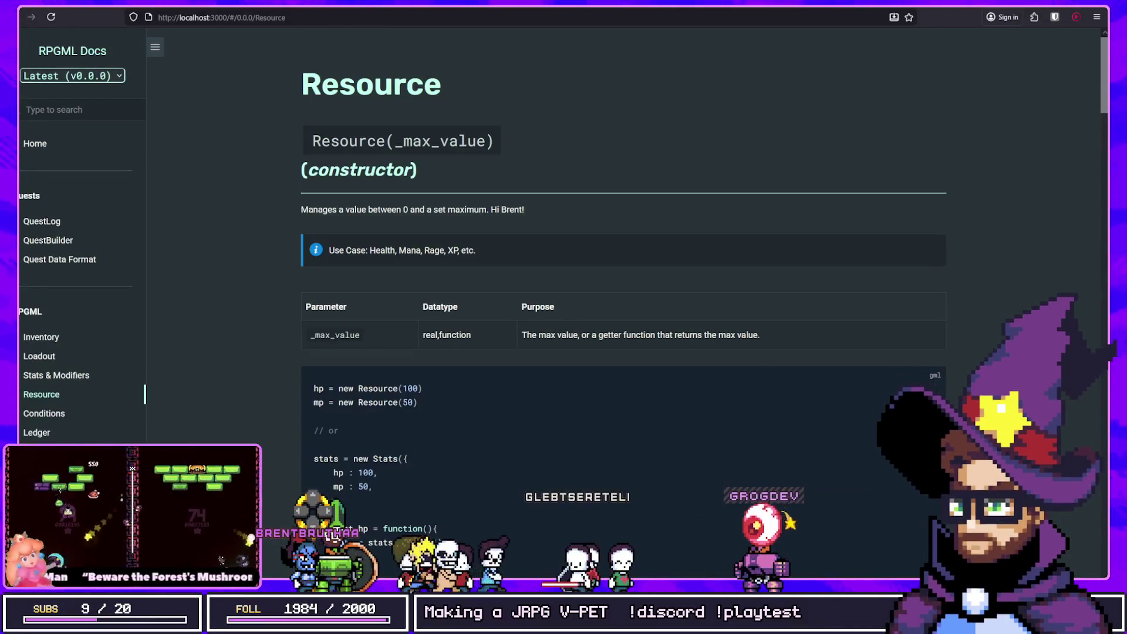